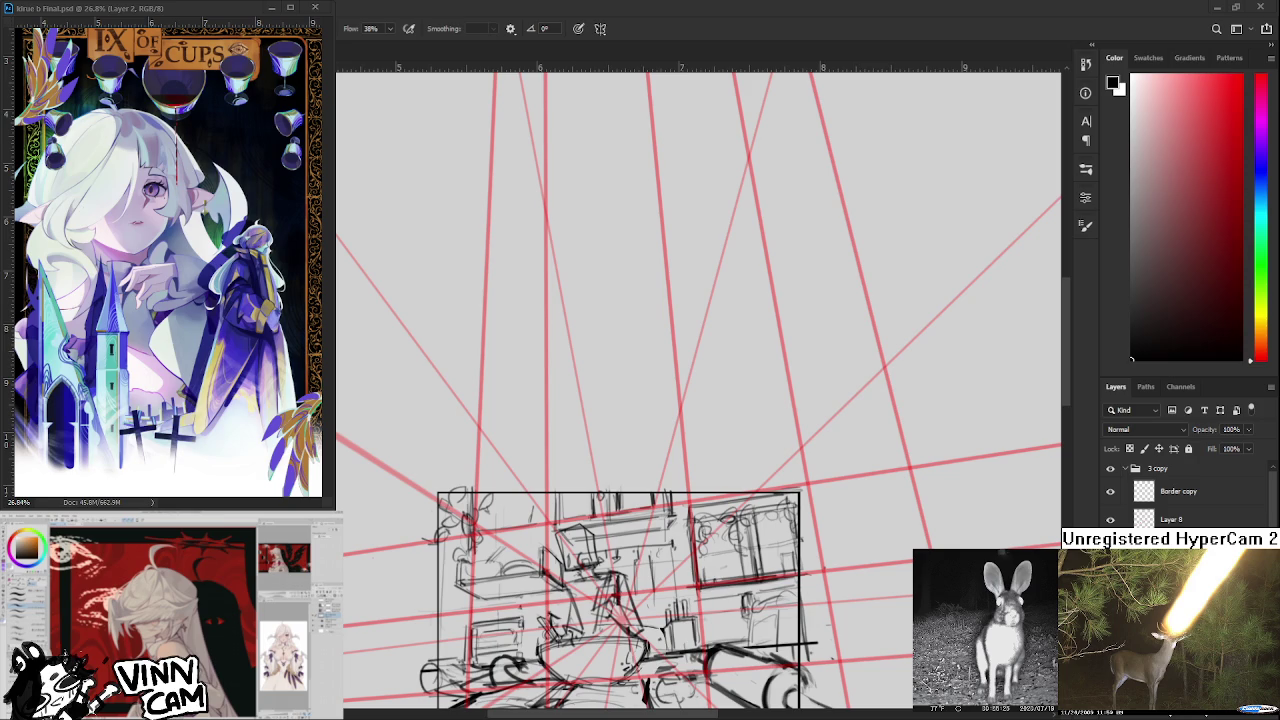
# Zoom in and retrace two small strokes near the sketch's bottom edge.
pyautogui.keyDown('alt'); pyautogui.scroll(1, 700, 390); pyautogui.keyUp('alt')
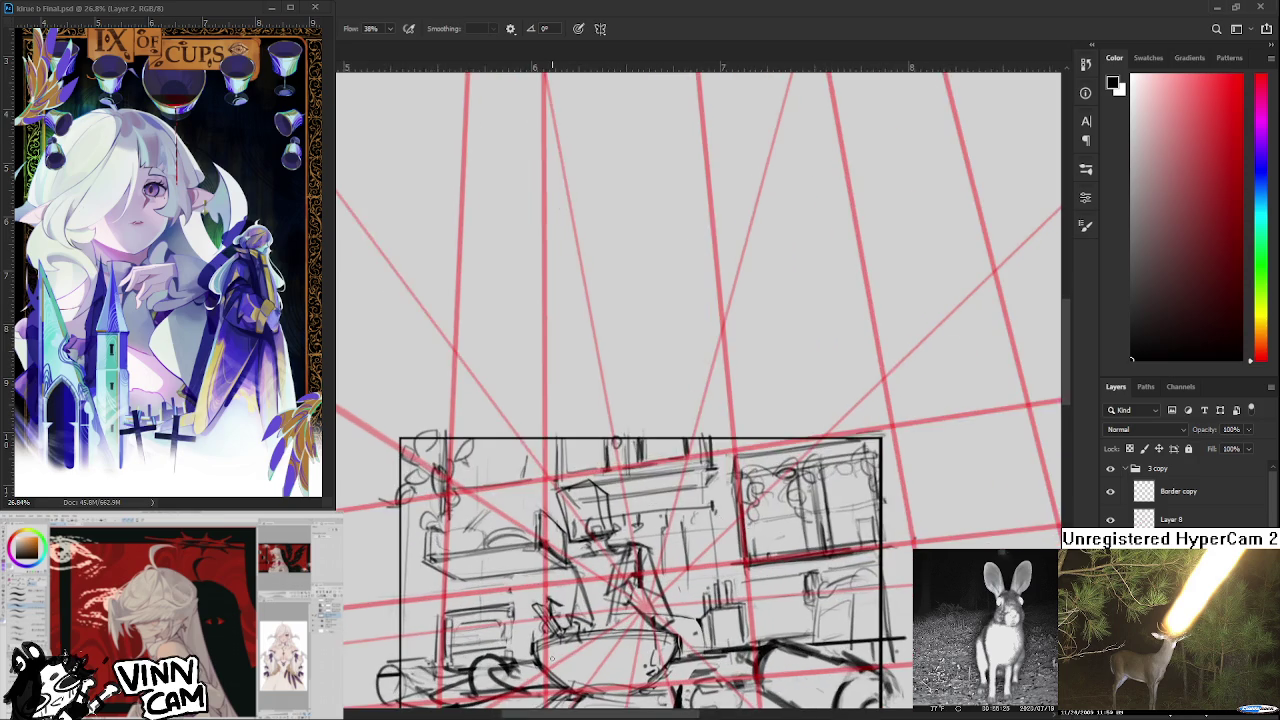
pyautogui.keyDown('alt'); pyautogui.scroll(1, 700, 390); pyautogui.keyUp('alt')
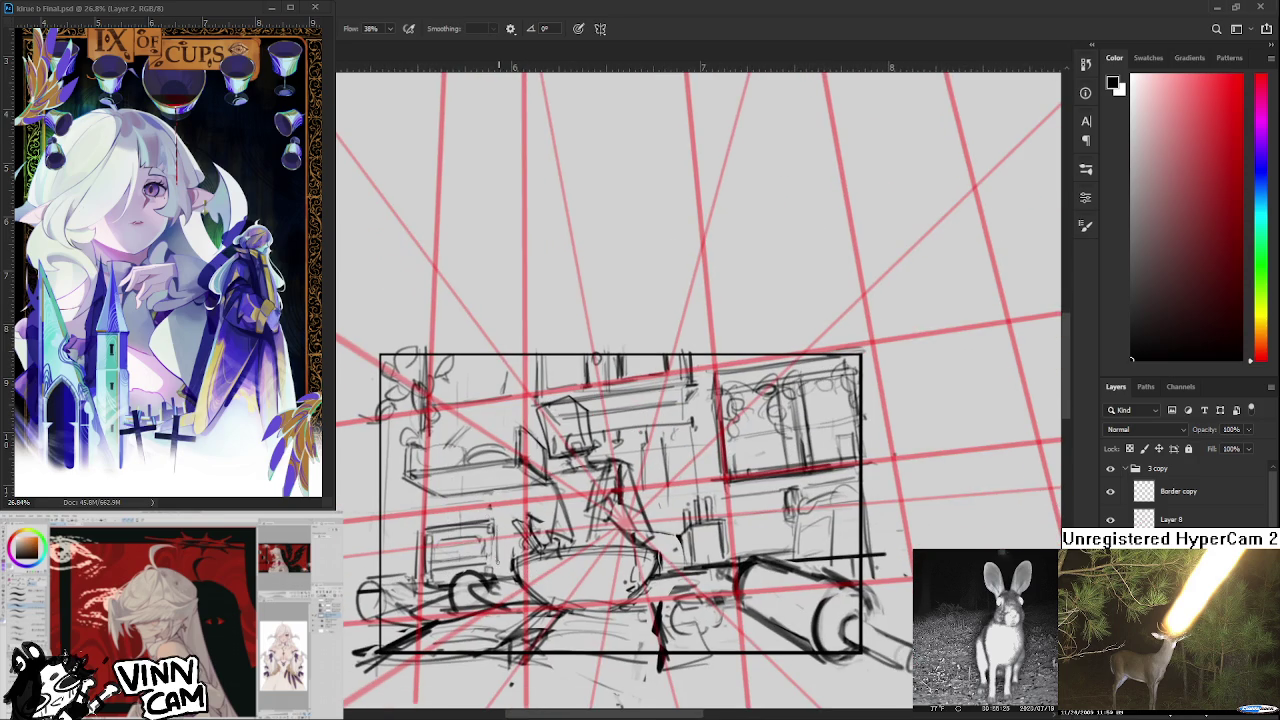
pyautogui.moveTo(496, 572); pyautogui.dragTo(497, 522)
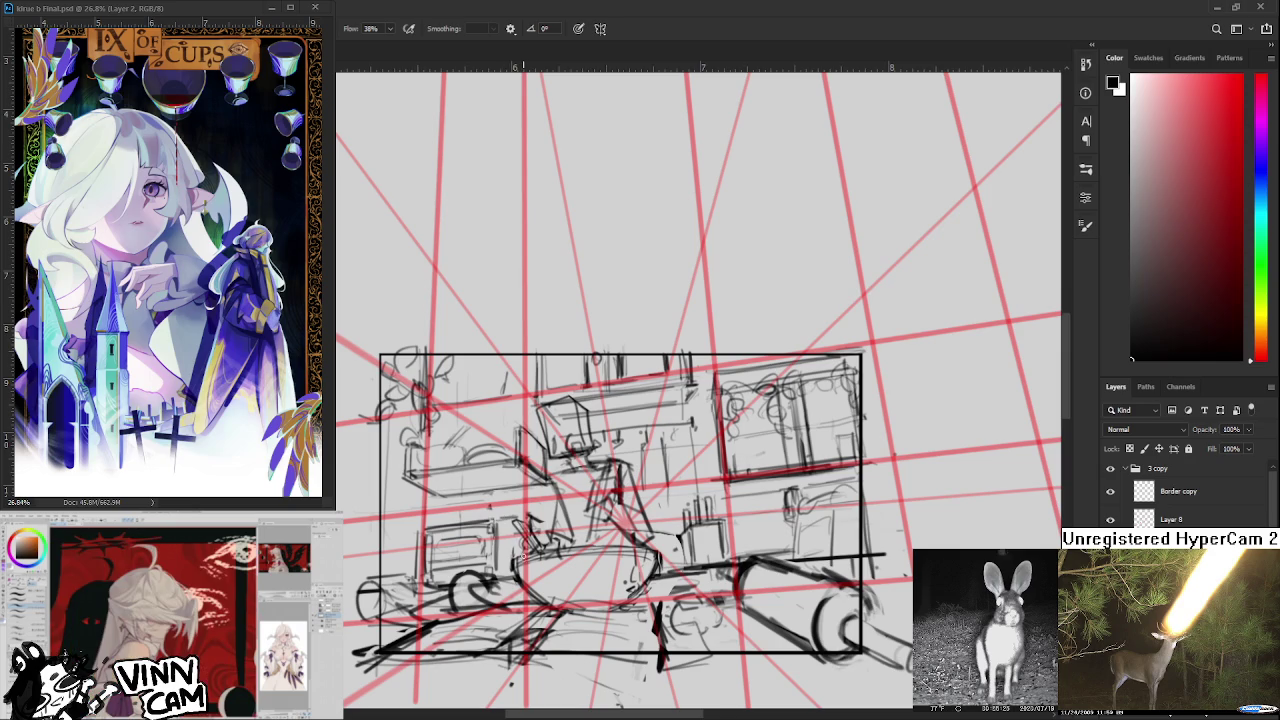
pyautogui.moveTo(518, 568)
pyautogui.mouseDown()
pyautogui.moveTo(518, 526)
pyautogui.moveTo(500, 526)
pyautogui.moveTo(504, 548)
pyautogui.moveTo(520, 523)
pyautogui.mouseUp()
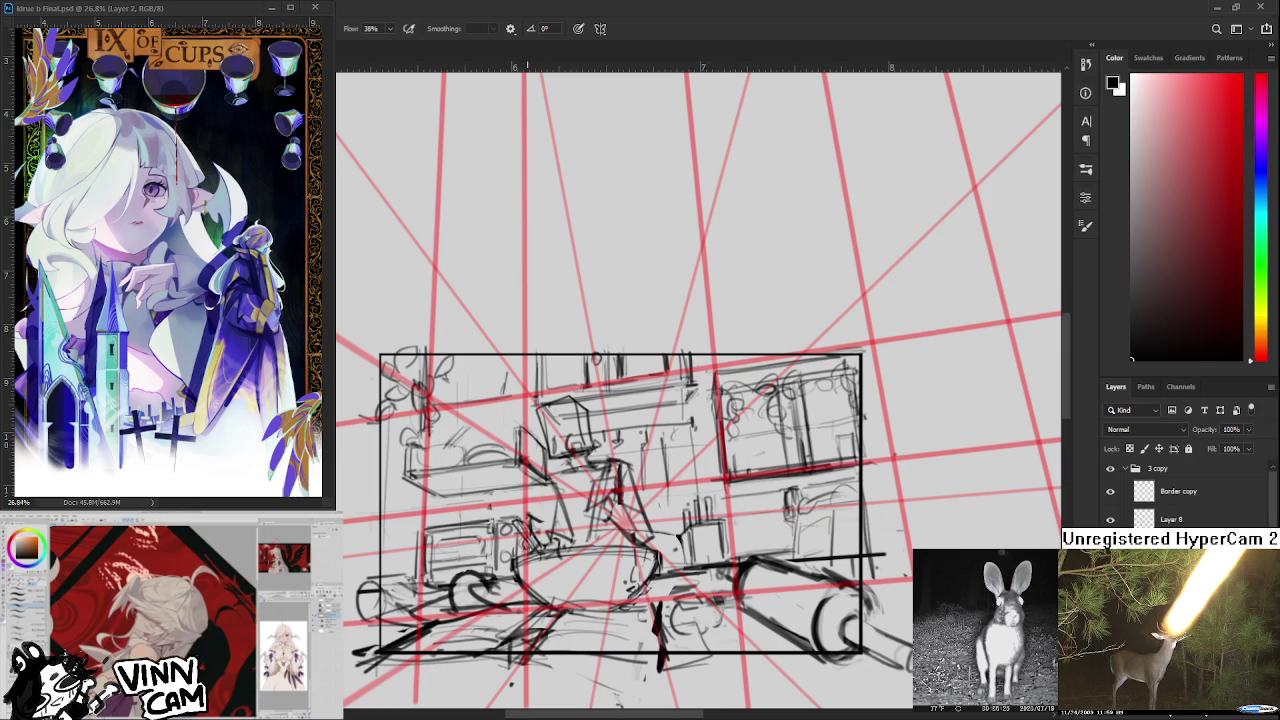
# Adjust the zoom and pan to bring the sketch's right side into view, ready to erase.
pyautogui.scroll(-3, 923, 386)
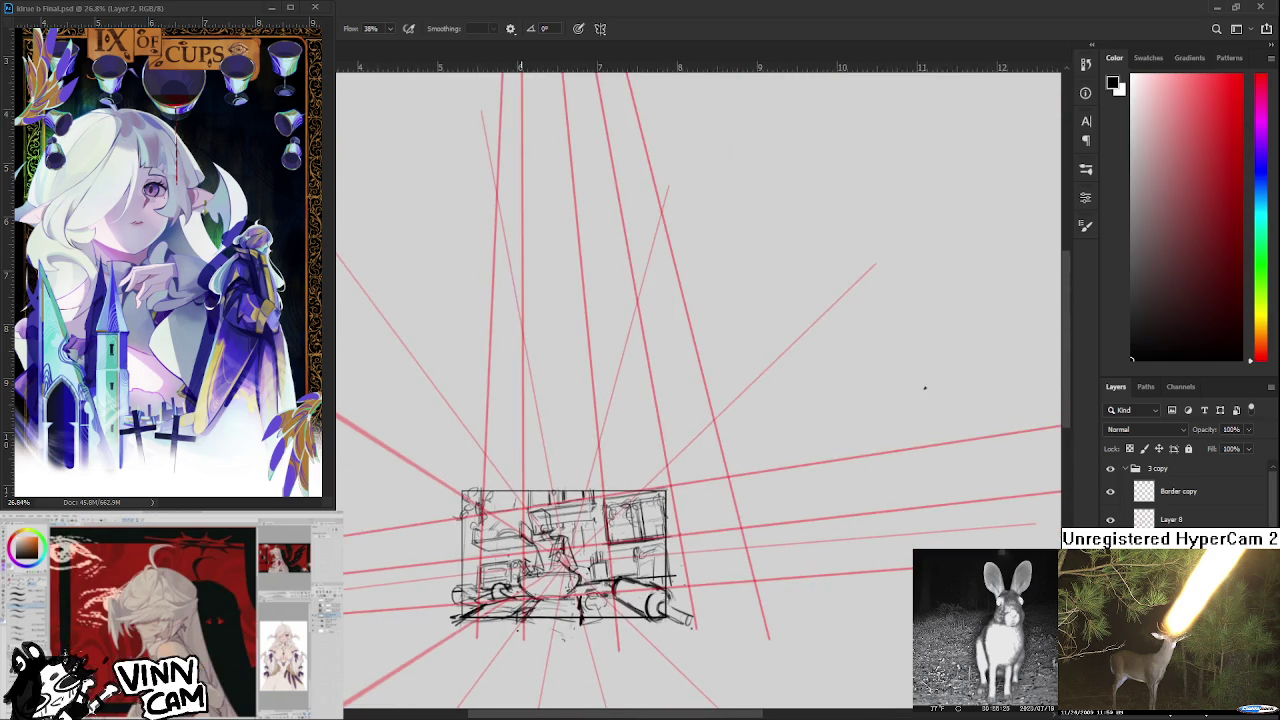
pyautogui.scroll(1, 957, 366)
pyautogui.scroll(1, 602, 576)
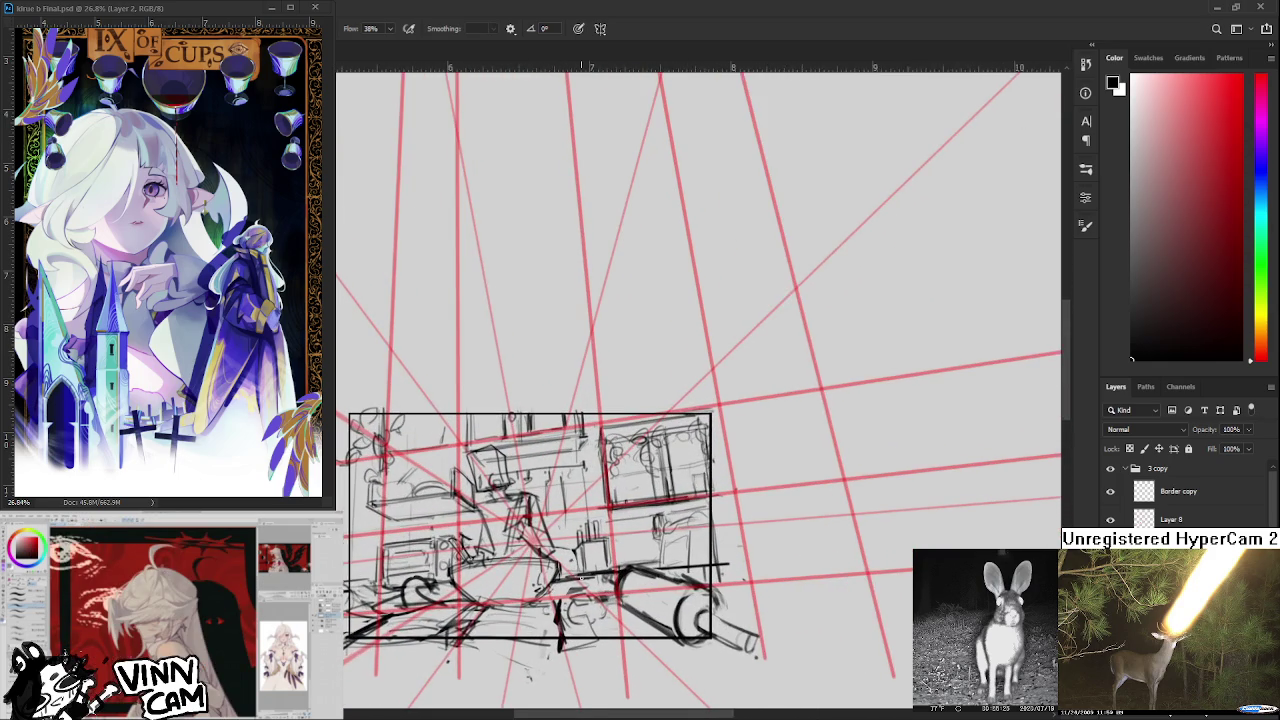
pyautogui.scroll(1, 602, 576)
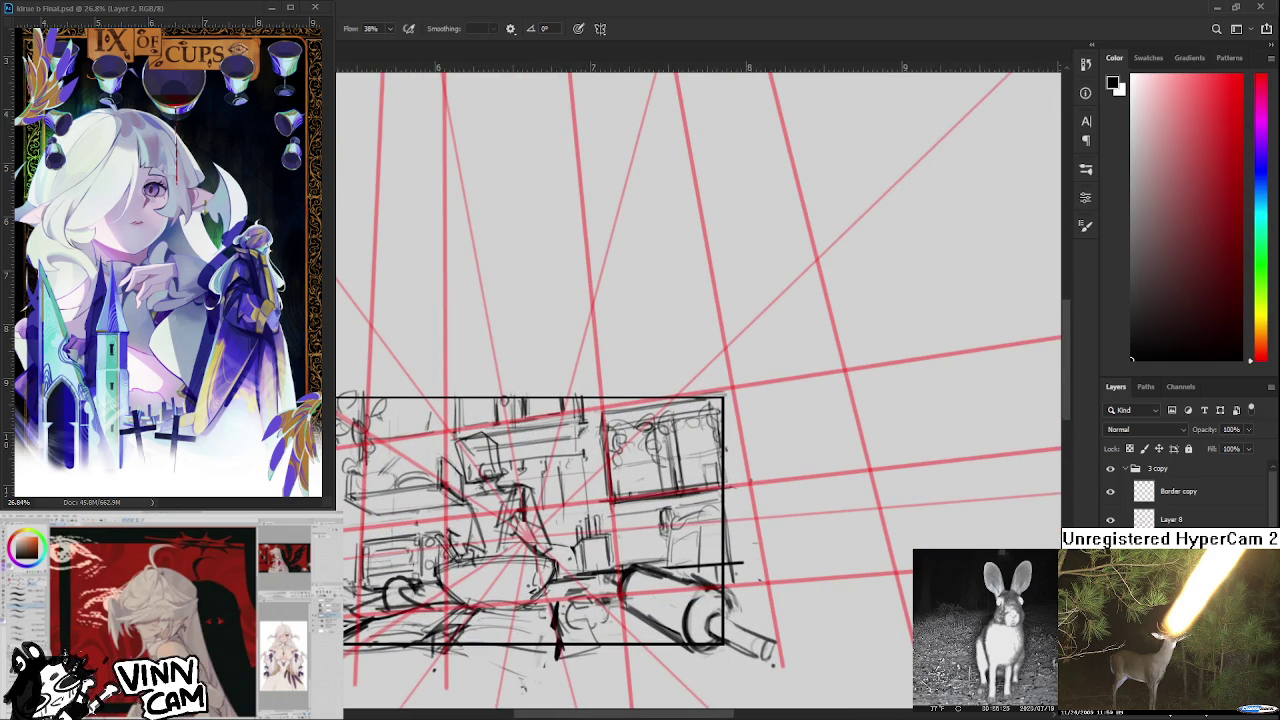
pyautogui.scroll(1, 598, 533)
pyautogui.scroll(1, 598, 533)
pyautogui.scroll(-2, 590, 550)
pyautogui.scroll(2, 583, 570)
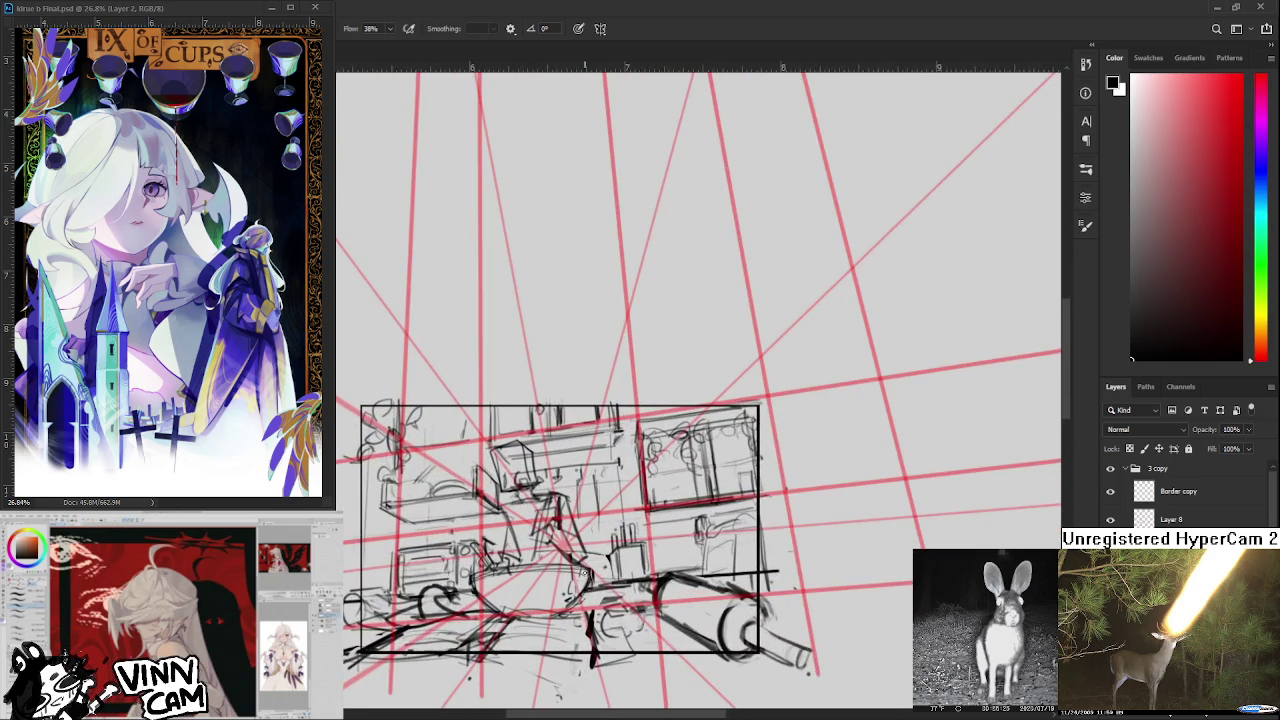
pyautogui.scroll(1, 583, 570)
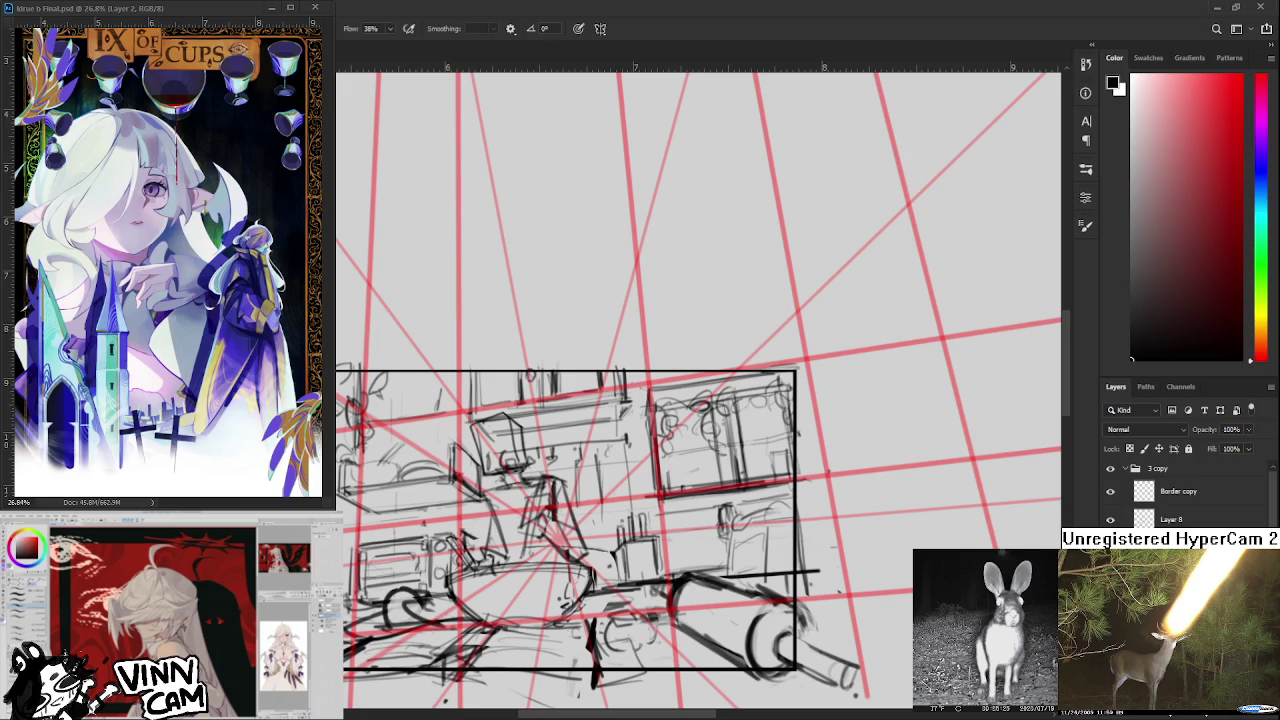
pyautogui.moveTo(629, 499)
pyautogui.mouseDown()
pyautogui.moveTo(517, 507)
pyautogui.moveTo(505, 545)
pyautogui.moveTo(515, 562)
pyautogui.mouseUp()
pyautogui.press('e')
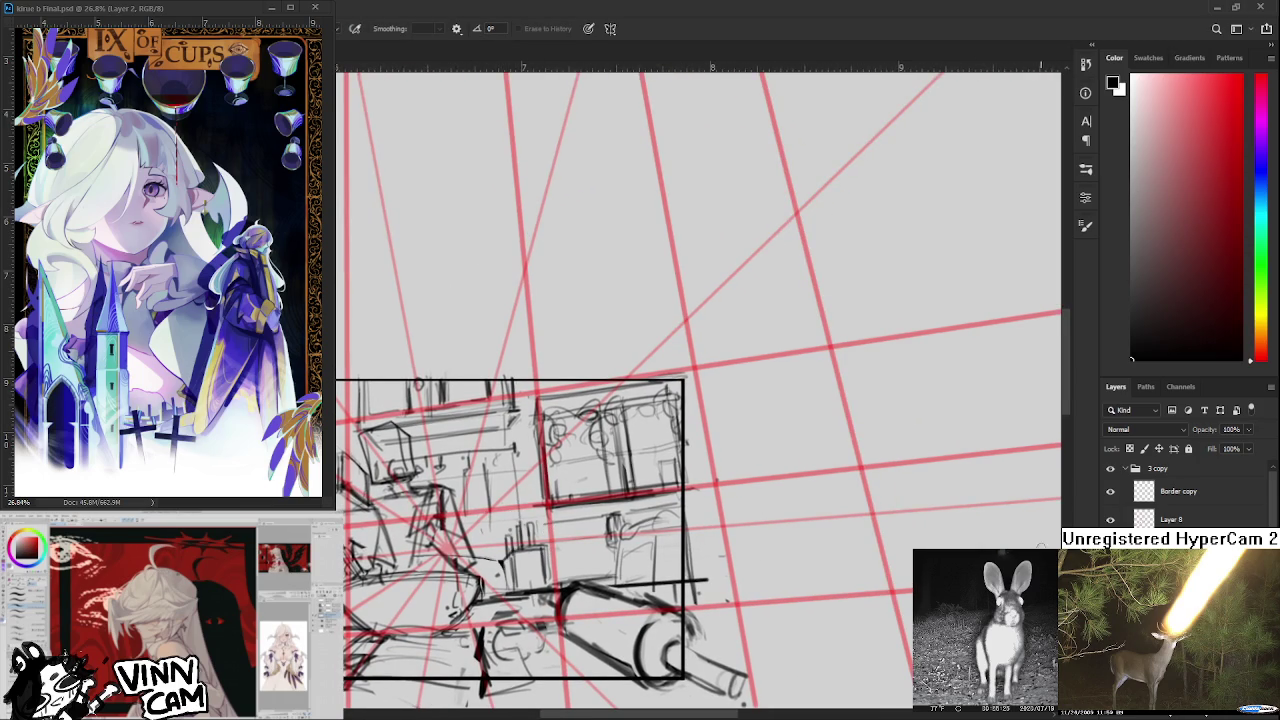
# Undo the latest dark strokes in the lower part of the sketch.
pyautogui.scroll(-1, 472, 424)
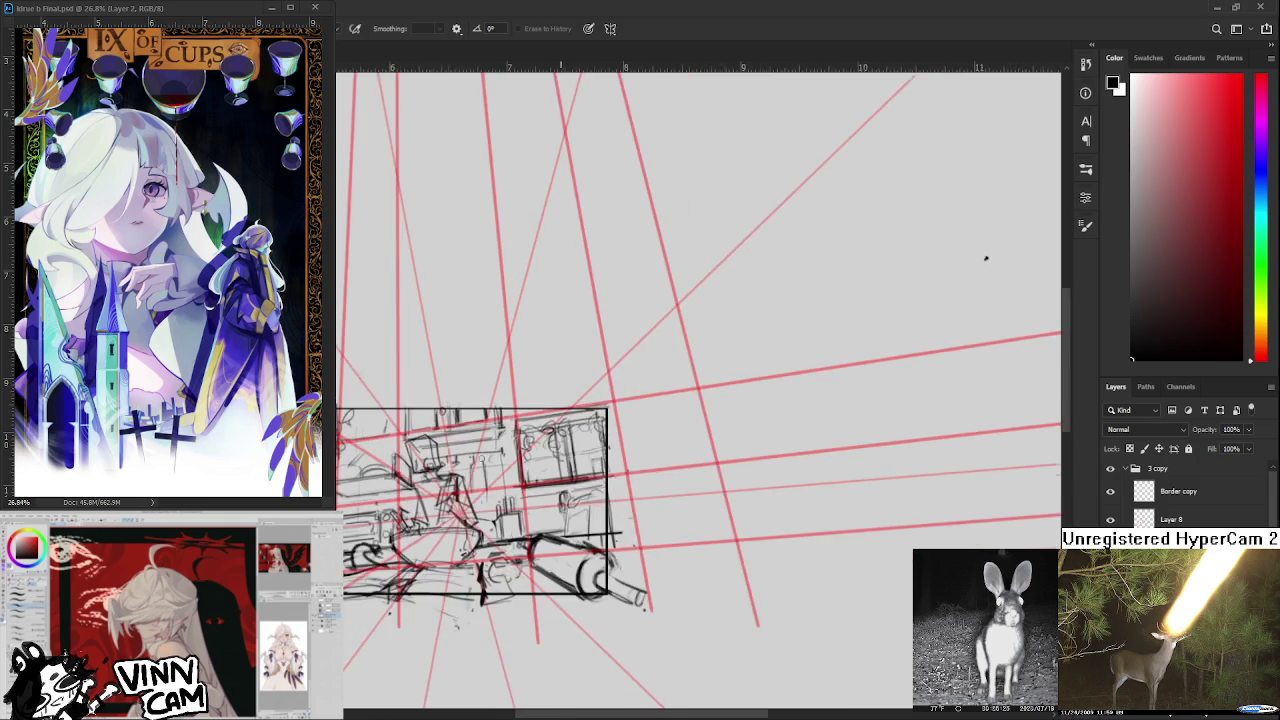
pyautogui.scroll(-2, 650, 370)
pyautogui.scroll(-2, 826, 320)
pyautogui.scroll(2, 714, 363)
pyautogui.scroll(1, 890, 292)
pyautogui.scroll(1, 760, 420)
pyautogui.scroll(1, 639, 560)
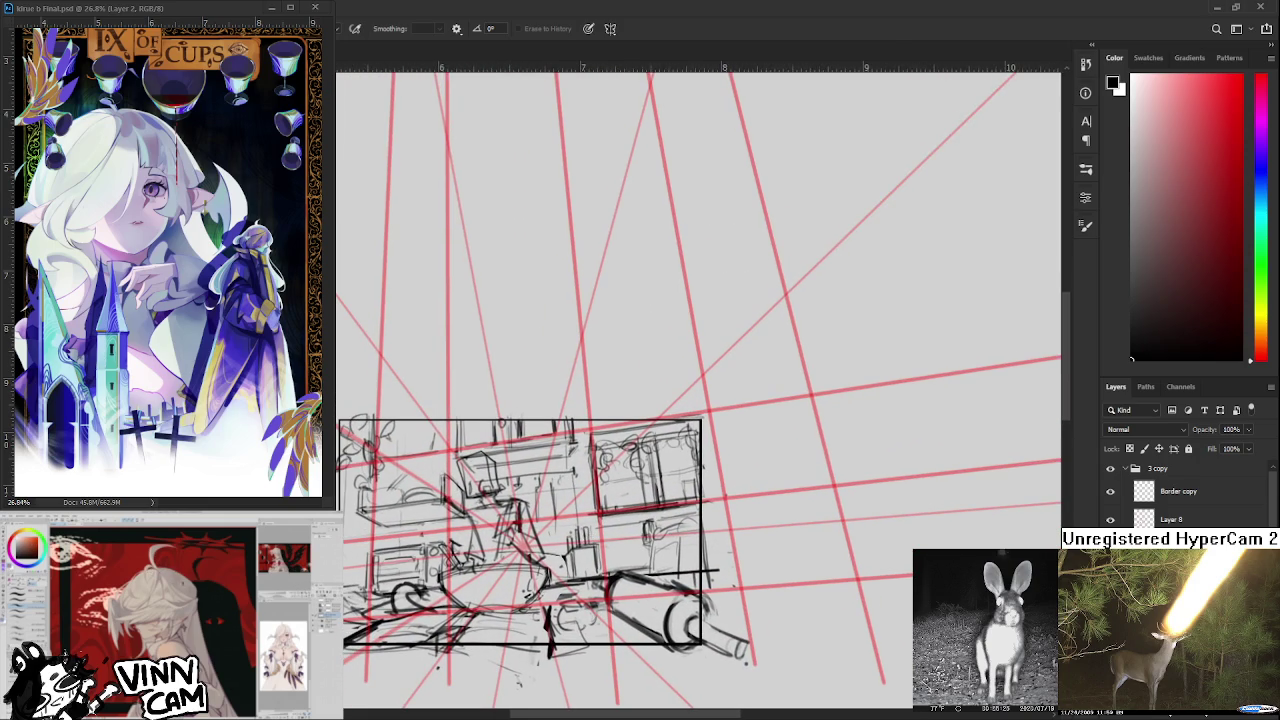
pyautogui.hotkey('ctrl', ',')
# Zoom out and pan to centre the whole sketch, then select the 3 copy group.
pyautogui.scroll(1, 560, 550)
pyautogui.scroll(1, 580, 550)
pyautogui.scroll(1, 600, 550)
pyautogui.scroll(-3, 616, 551)
pyautogui.scroll(-2, 616, 551)
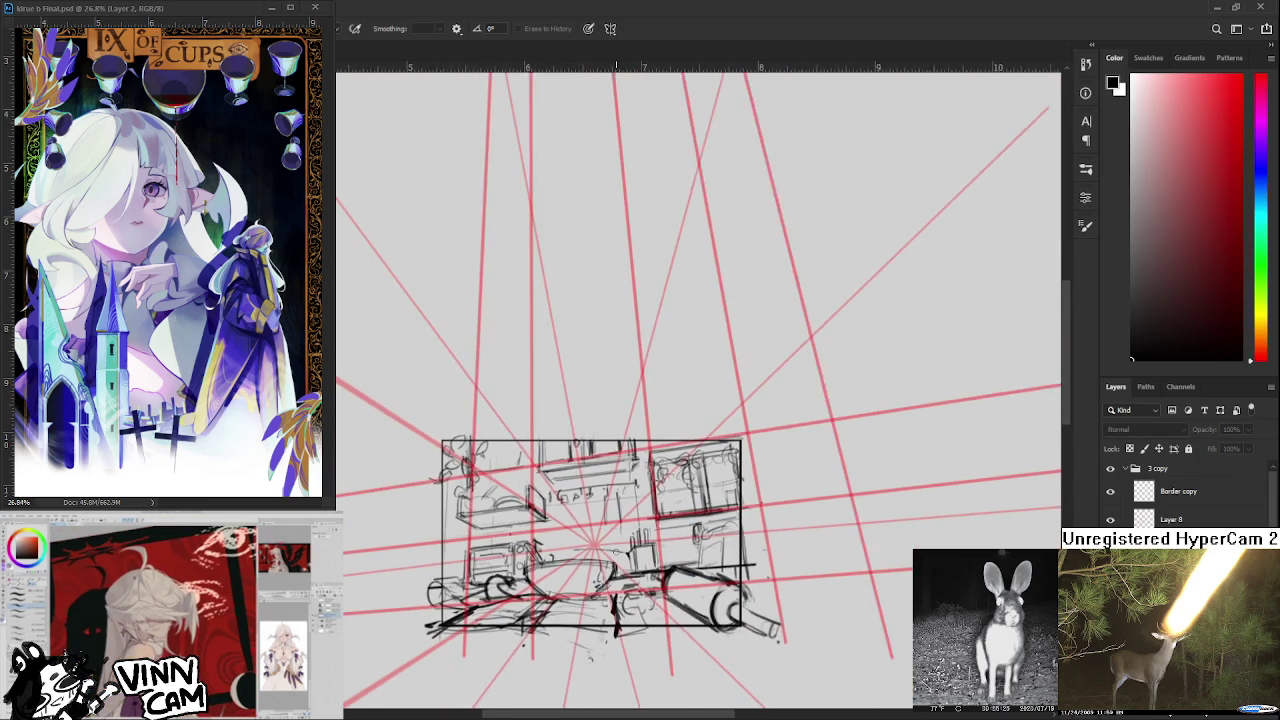
pyautogui.scroll(1, 616, 551)
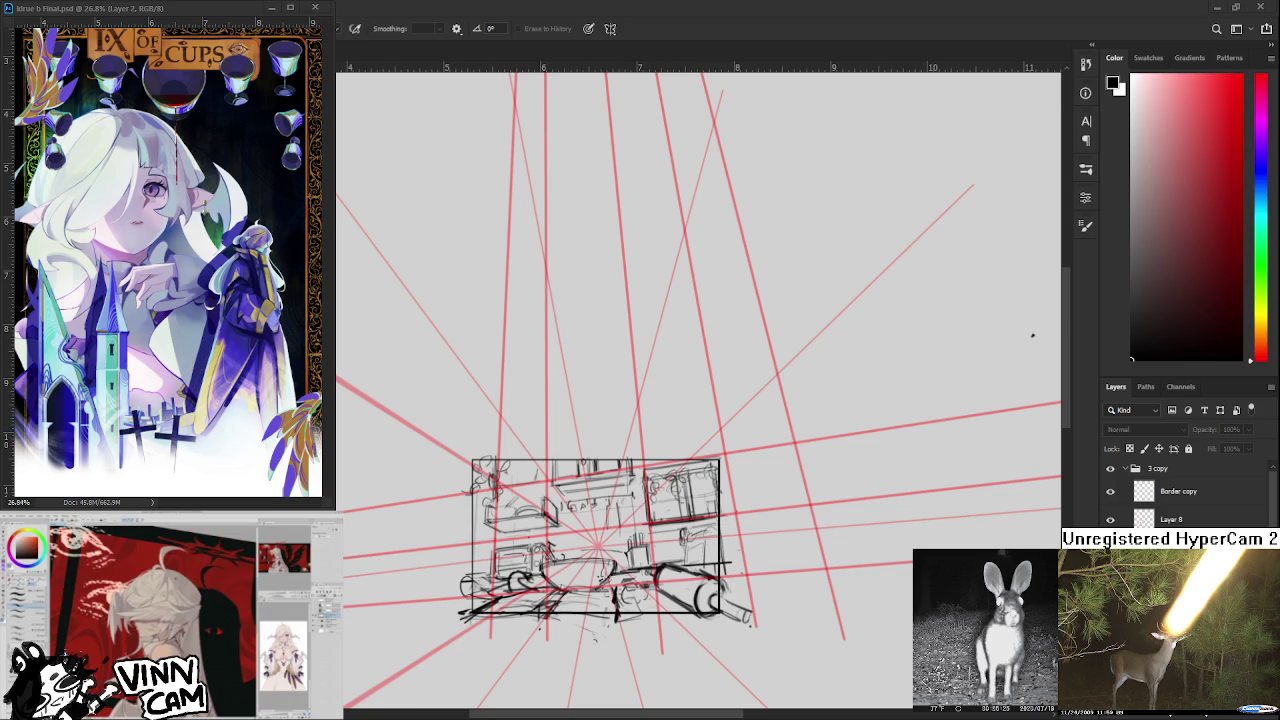
pyautogui.scroll(1, 1032, 335)
pyautogui.scroll(1, 1020, 348)
pyautogui.scroll(-3, 983, 386)
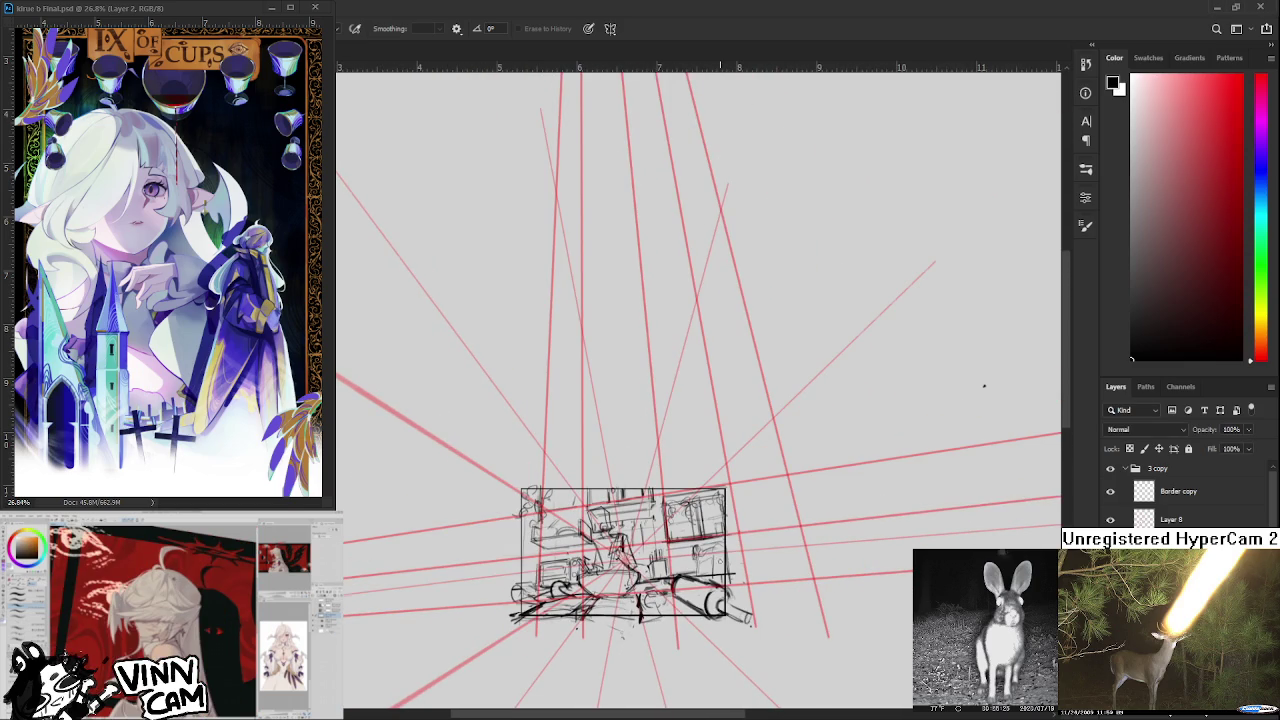
pyautogui.scroll(-1, 980, 388)
pyautogui.scroll(1, 982, 390)
pyautogui.moveTo(1000, 378); pyautogui.dragTo(1004, 327)
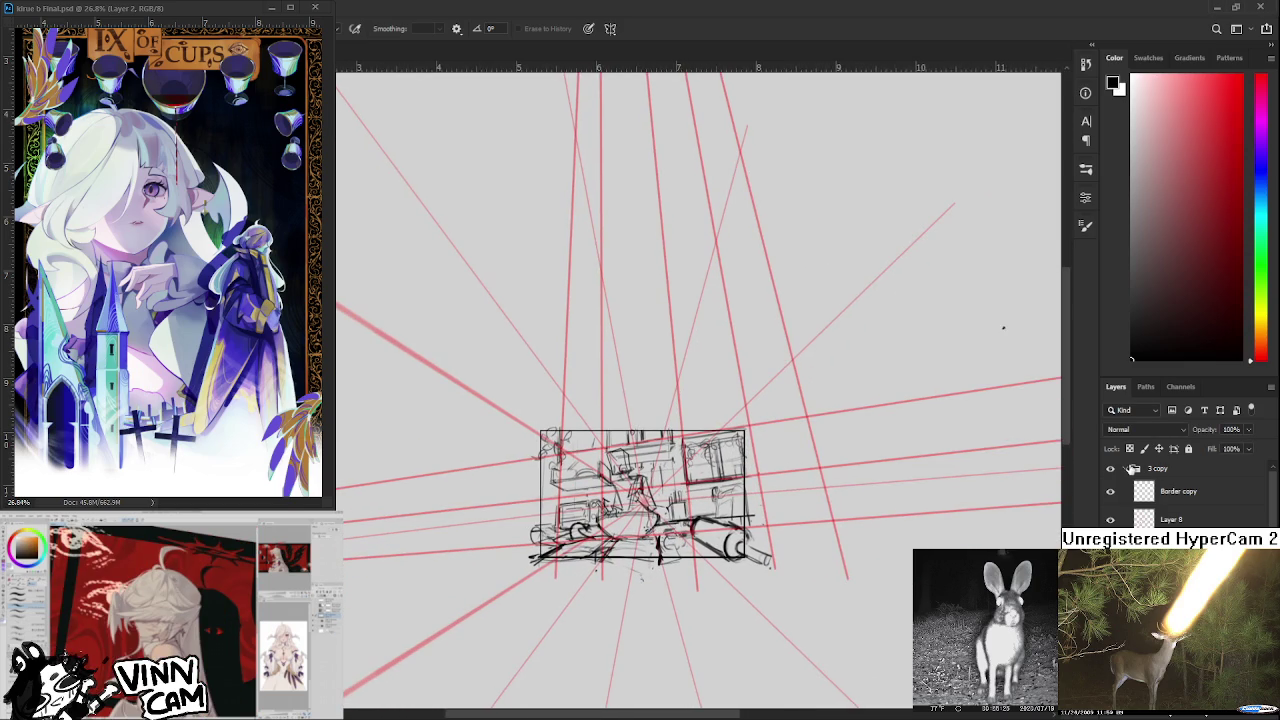
pyautogui.click(1125, 469)
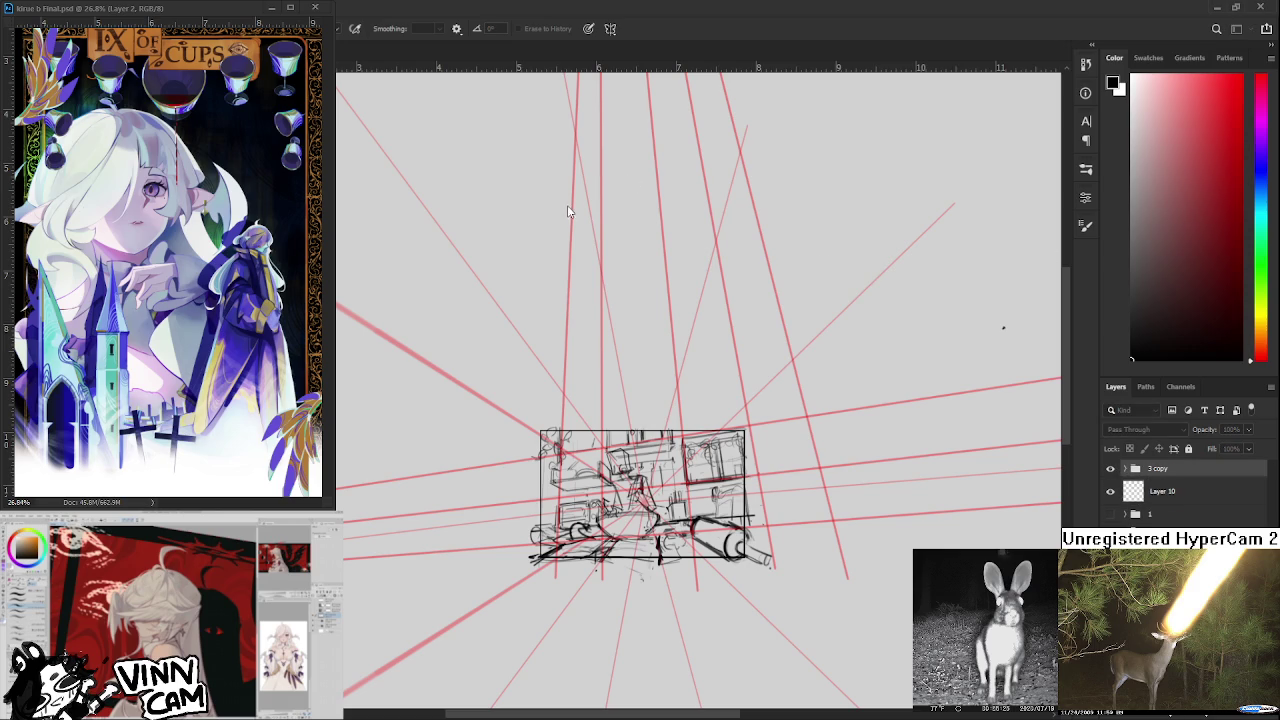
# Duplicate 3 copy, hide the original, and place Layer 10 between the two groups.
pyautogui.hotkey('ctrl', 'j')
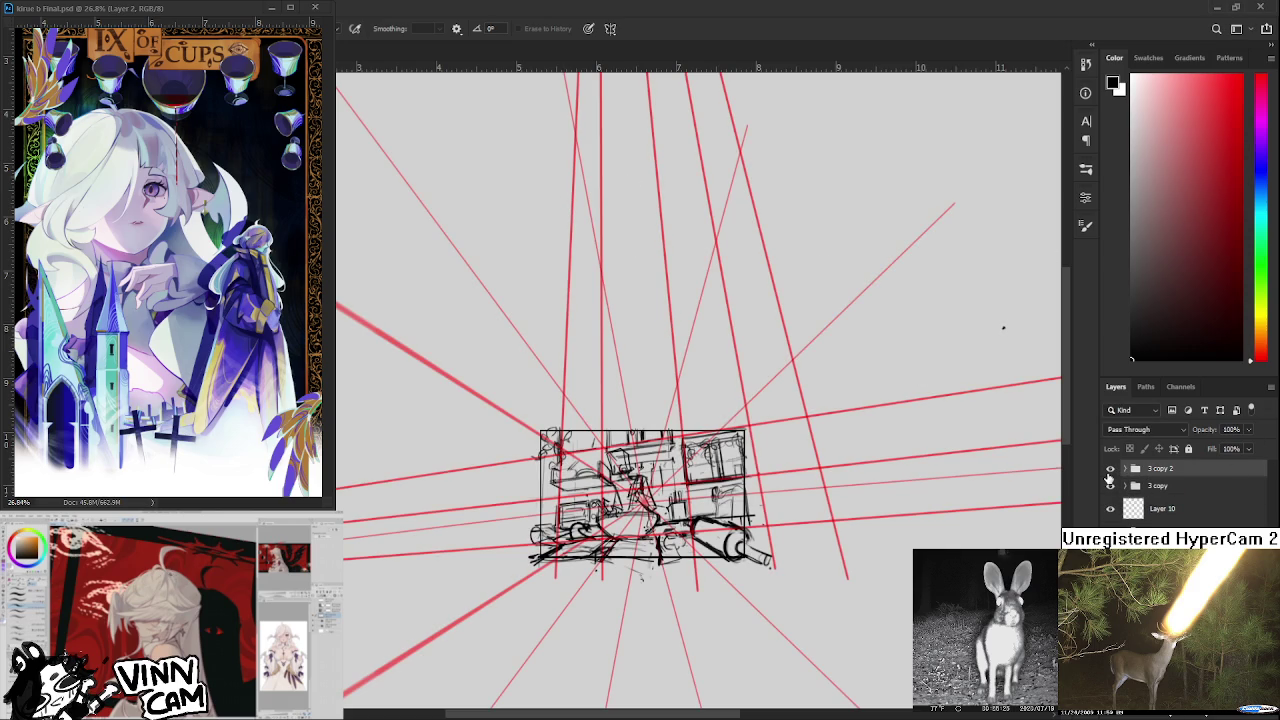
pyautogui.click(1110, 485)
pyautogui.moveTo(1145, 510); pyautogui.dragTo(1146, 484)
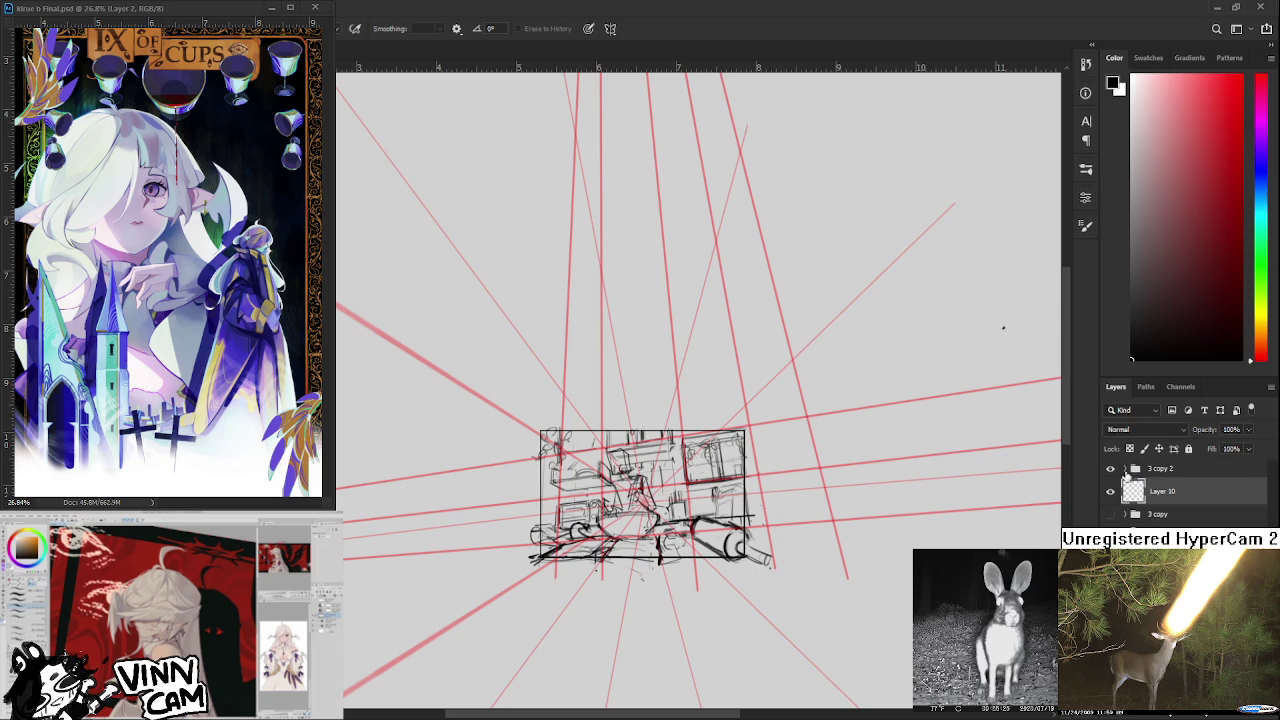
# Select the 3 copy 2 group and start a Free Transform on it.
pyautogui.click(1125, 469)
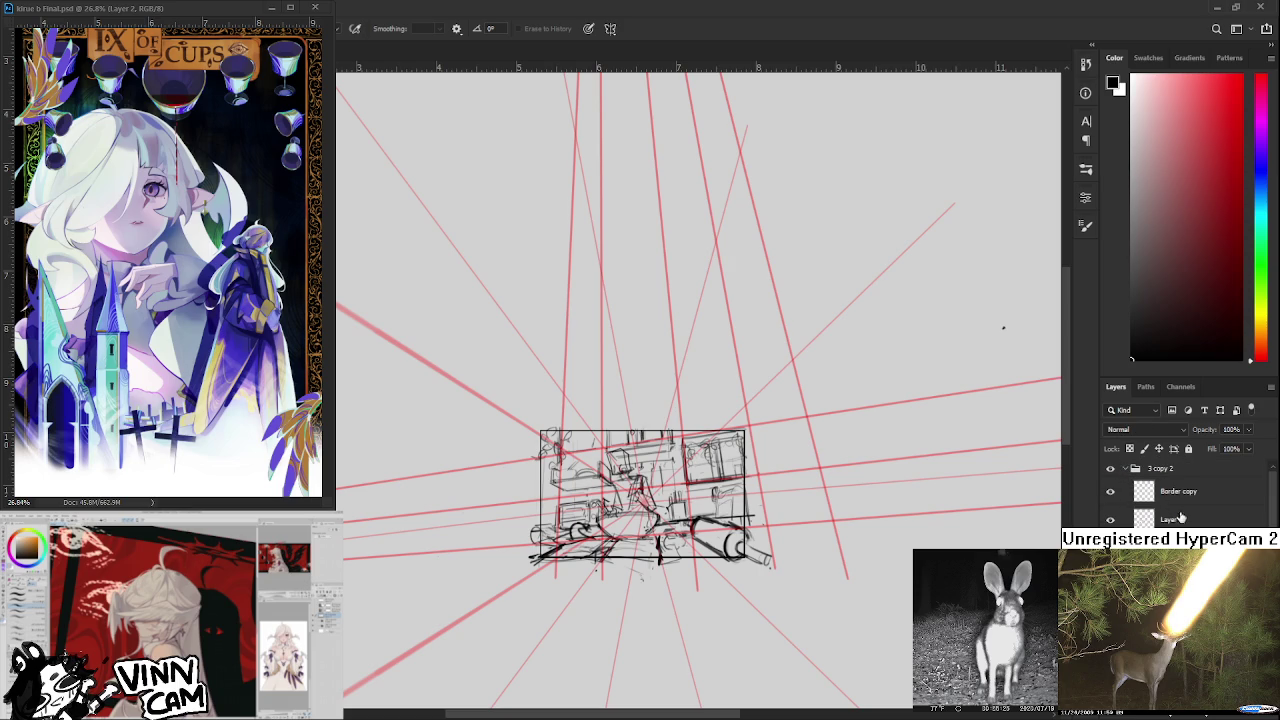
pyautogui.click(1176, 469)
pyautogui.hotkey('ctrl', 't')
pyautogui.scroll(-3, 733, 524)
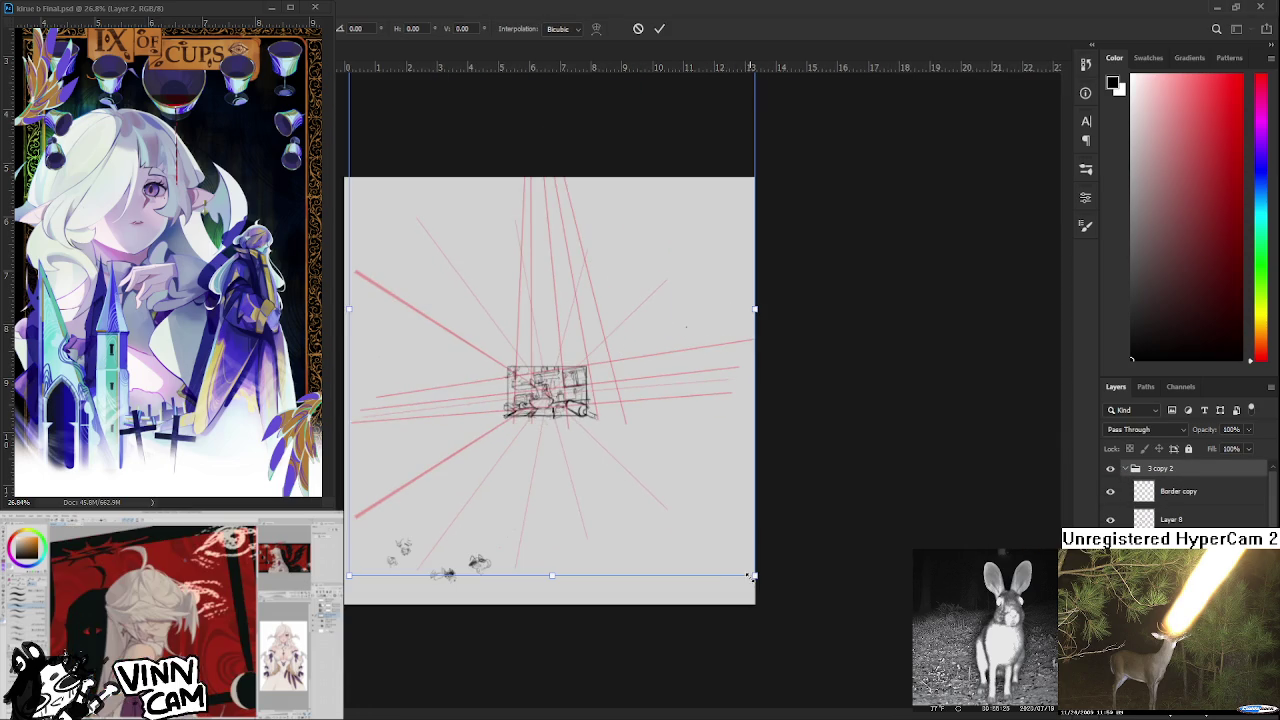
# Enlarge the 3 copy 2 sketch by stretching its corner and right side, then apply.
pyautogui.moveTo(748, 584); pyautogui.dragTo(900, 712)
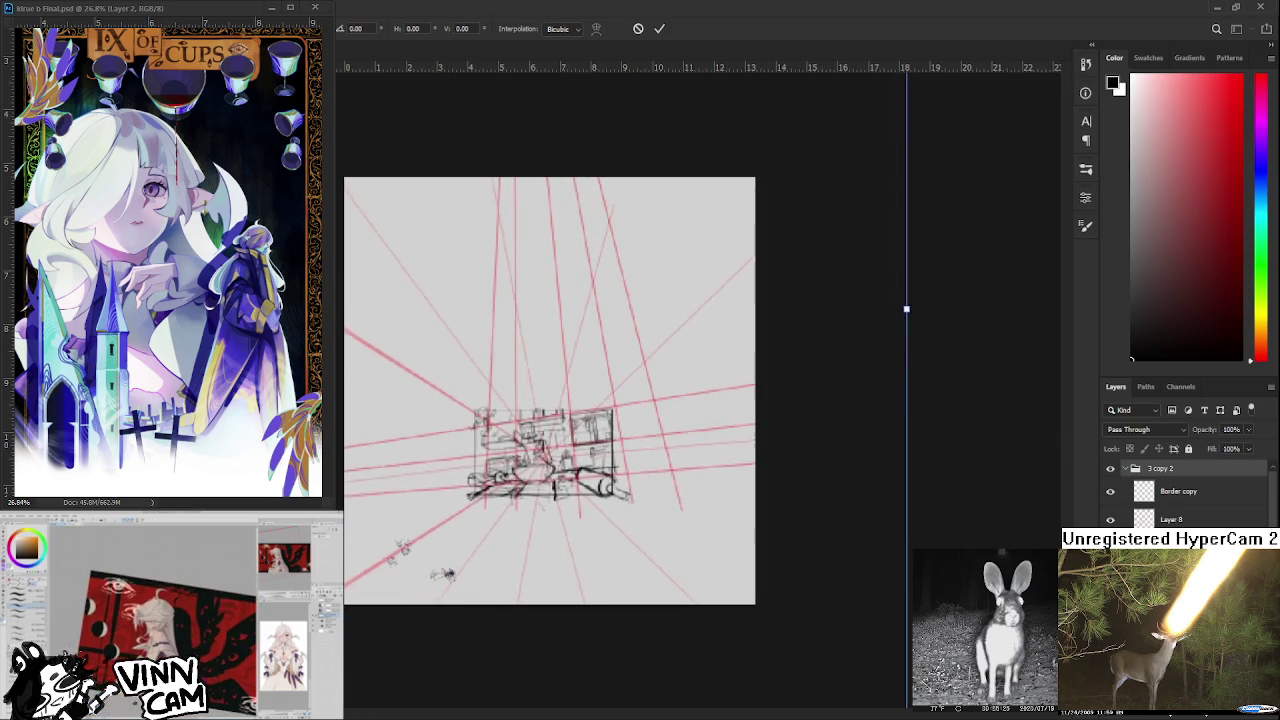
pyautogui.scroll(-1, 635, 400)
pyautogui.scroll(-1, 635, 400)
pyautogui.moveTo(778, 341); pyautogui.dragTo(1003, 214)
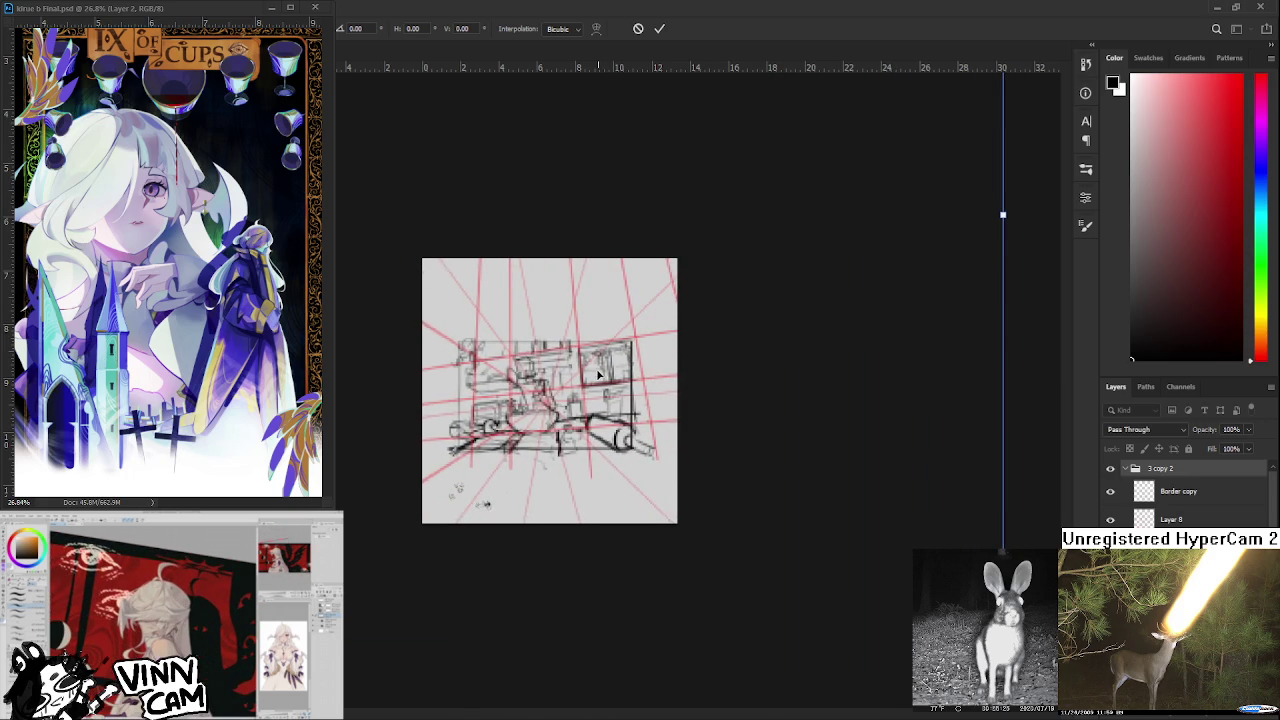
pyautogui.scroll(-1, 866, 485)
pyautogui.scroll(-1, 866, 485)
pyautogui.moveTo(782, 604); pyautogui.dragTo(830, 637)
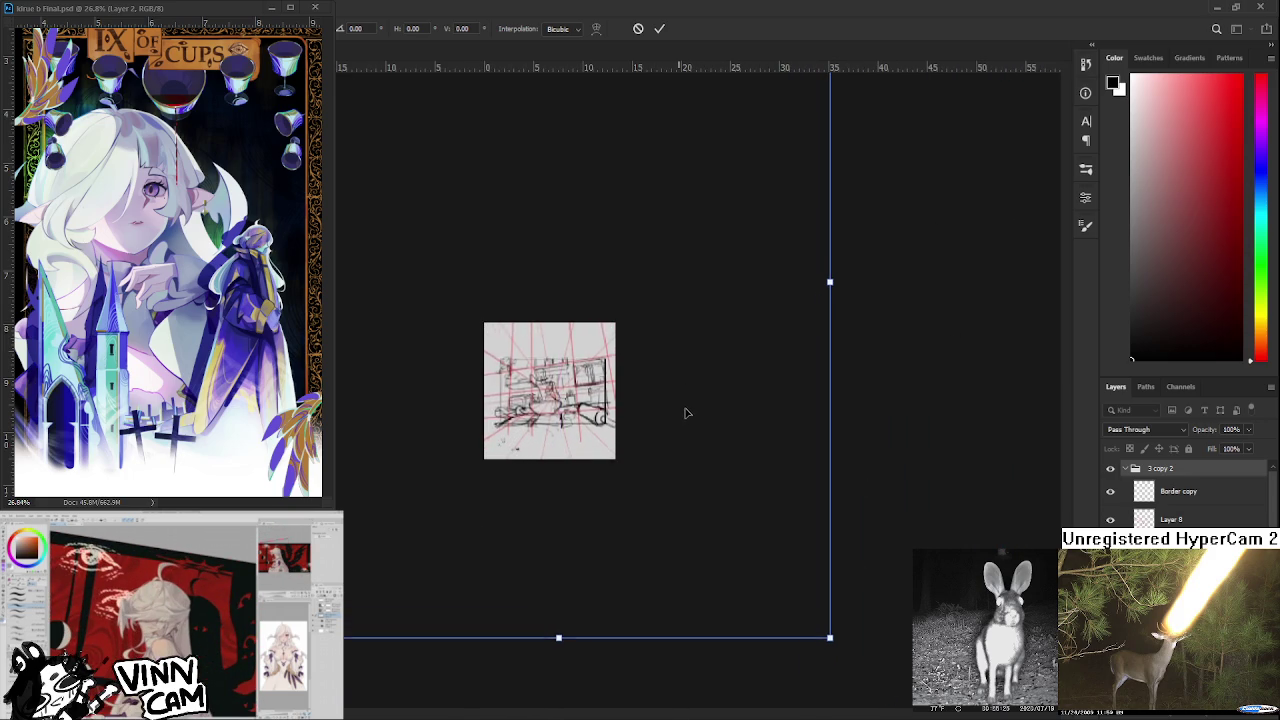
pyautogui.scroll(3, 556, 410)
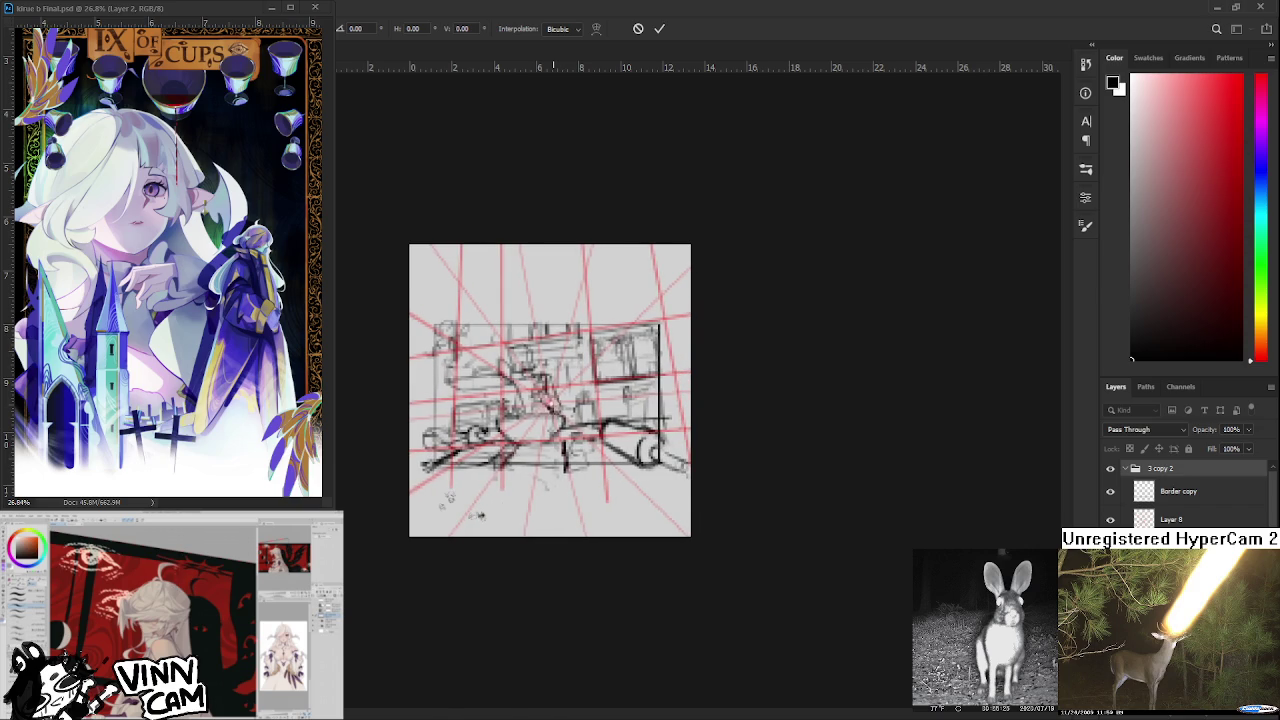
pyautogui.press('Return')
# Start a transform and shrink the sketch layer toward its centre.
pyautogui.scroll(5, 556, 405)
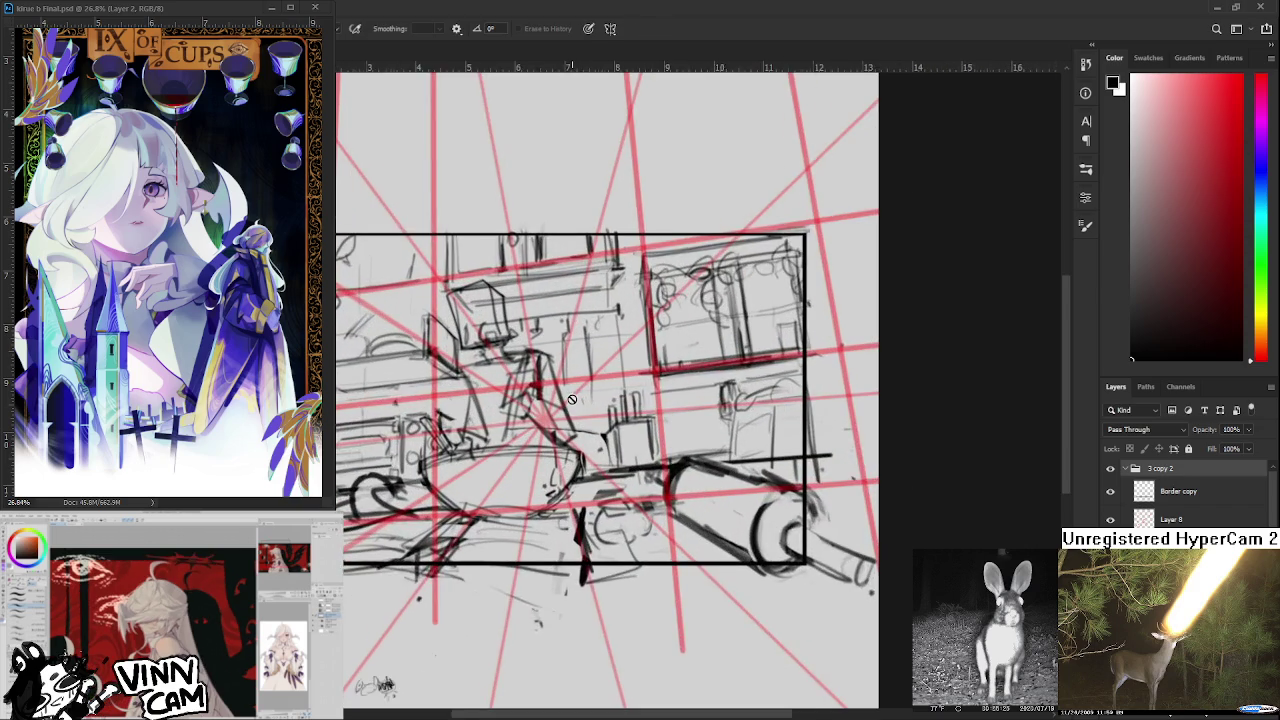
pyautogui.scroll(-2, 570, 404)
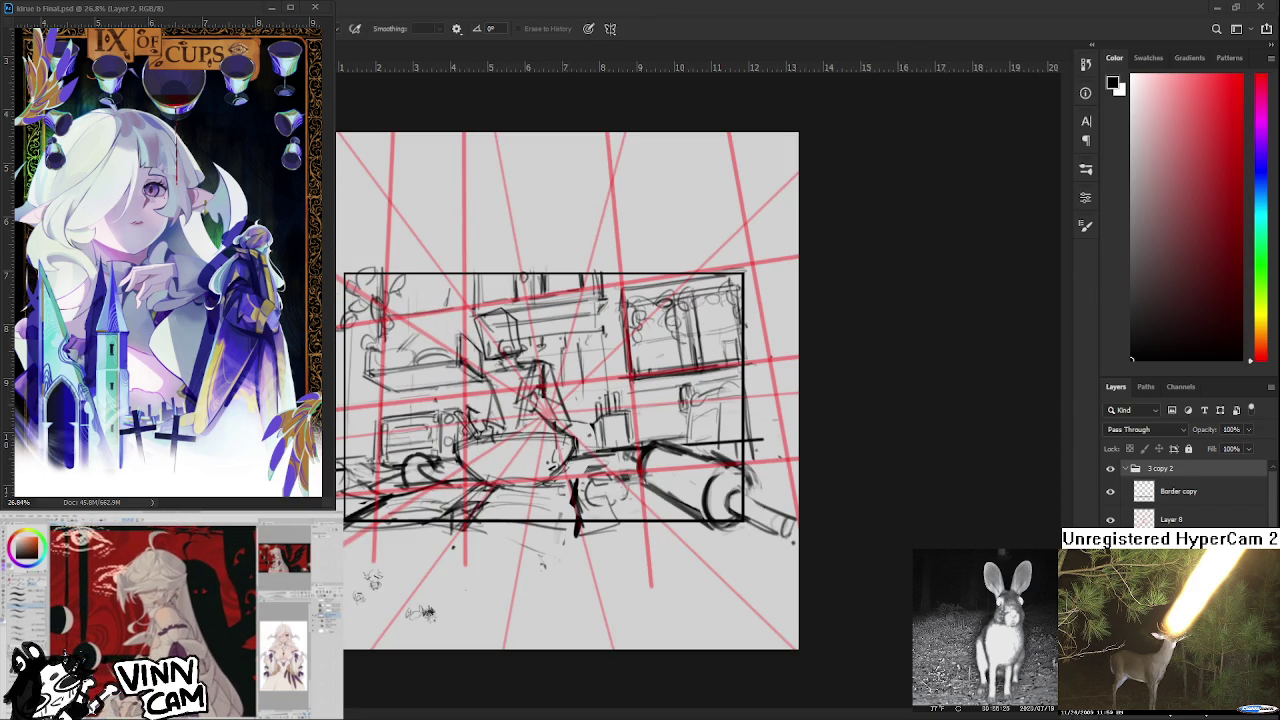
pyautogui.scroll(-2, 545, 518)
pyautogui.scroll(-1, 580, 474)
pyautogui.hotkey('ctrl', 't')
pyautogui.scroll(-1, 623, 491)
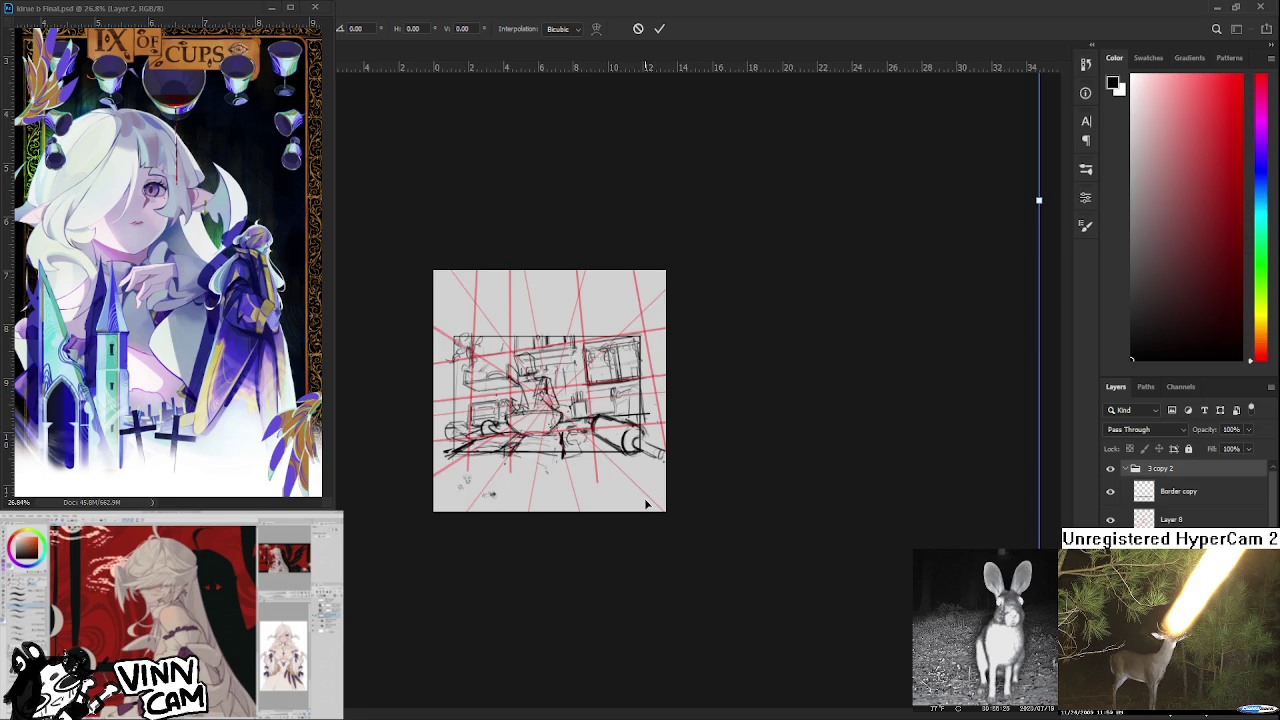
pyautogui.scroll(-2, 680, 535)
pyautogui.scroll(-1, 740, 575)
pyautogui.moveTo(777, 594); pyautogui.dragTo(737, 566)
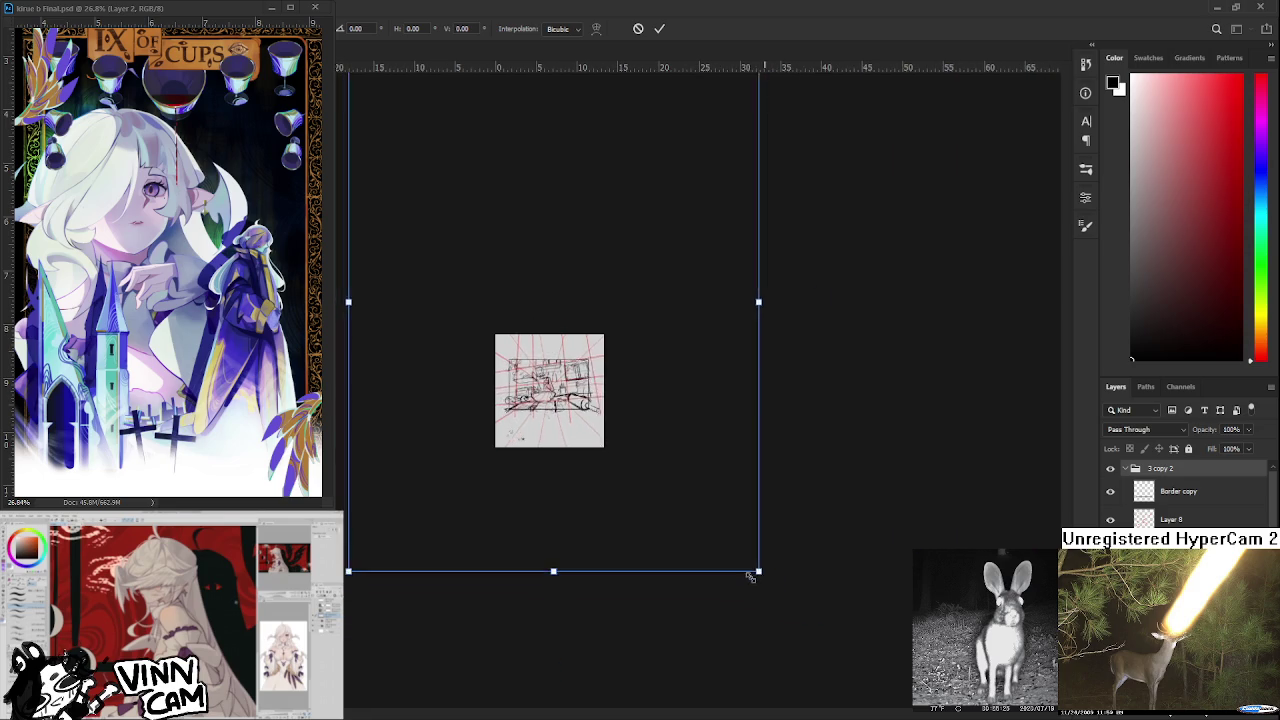
# Shrink the sketch a little further and confirm the new size.
pyautogui.scroll(1, 549, 394)
pyautogui.scroll(1, 549, 394)
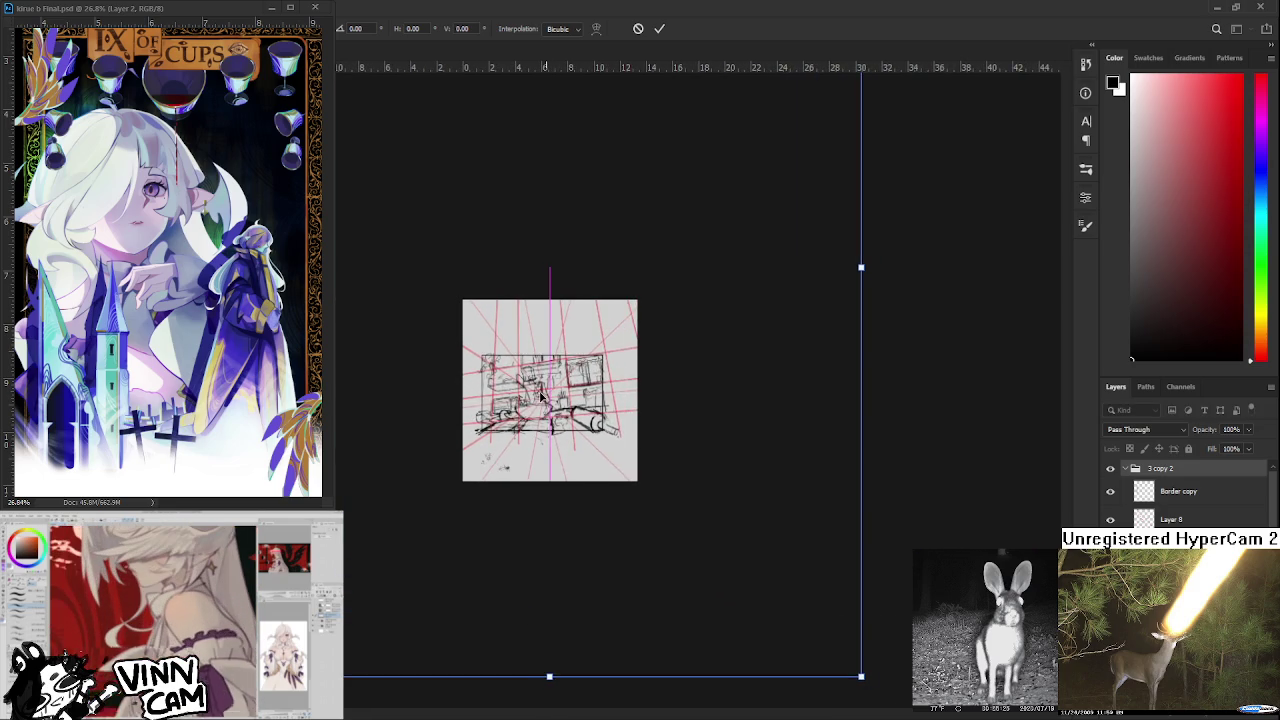
pyautogui.scroll(1, 546, 397)
pyautogui.scroll(1, 546, 397)
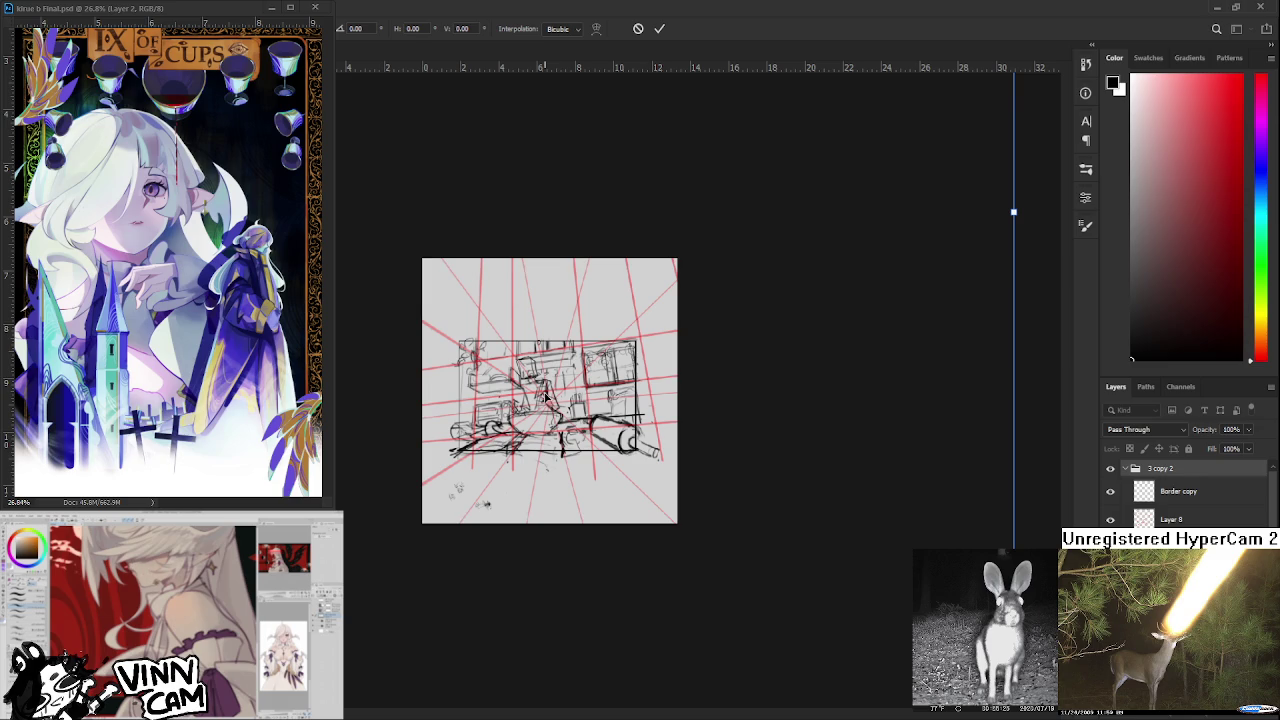
pyautogui.scroll(-2, 711, 457)
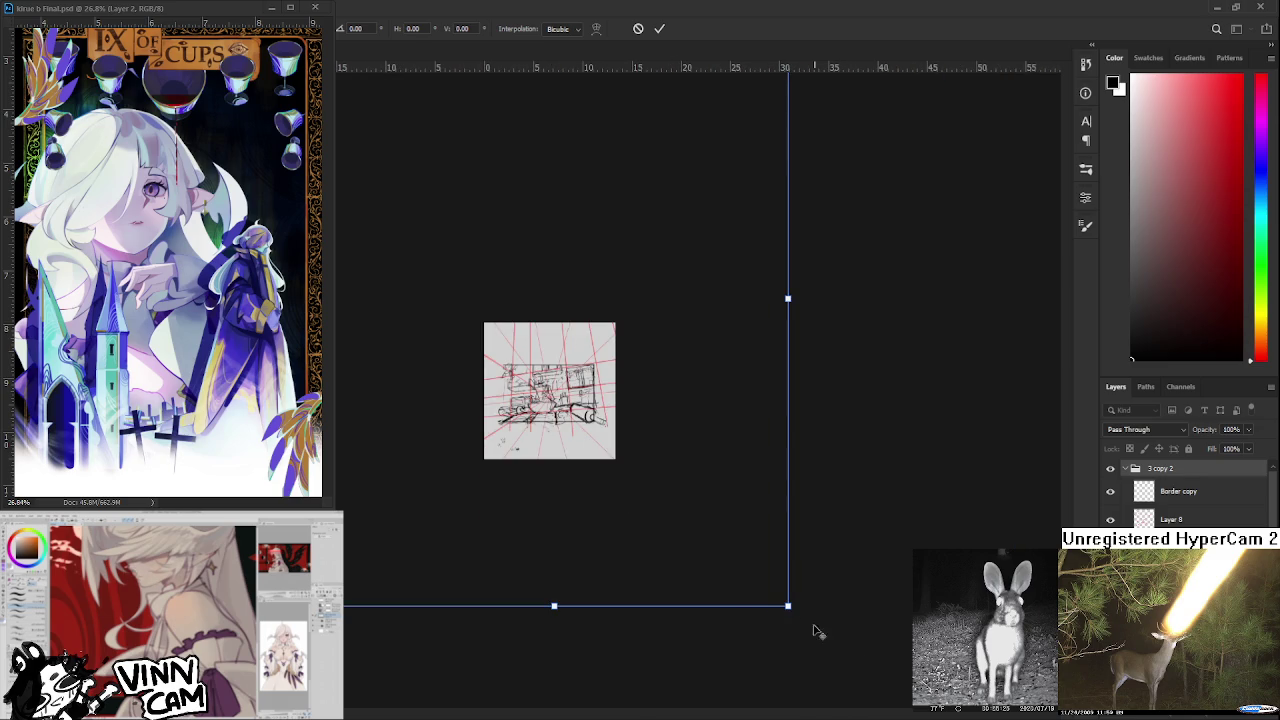
pyautogui.moveTo(788, 605); pyautogui.dragTo(748, 575)
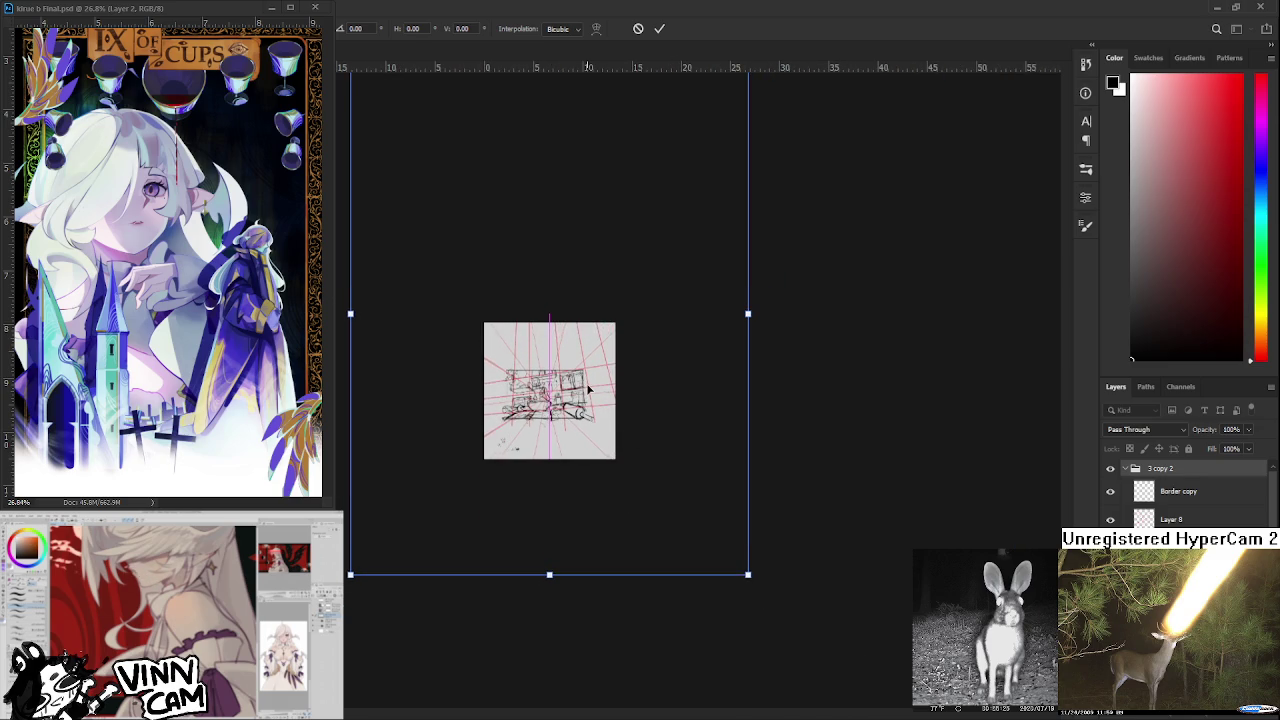
pyautogui.scroll(1, 590, 390)
pyautogui.scroll(1, 560, 386)
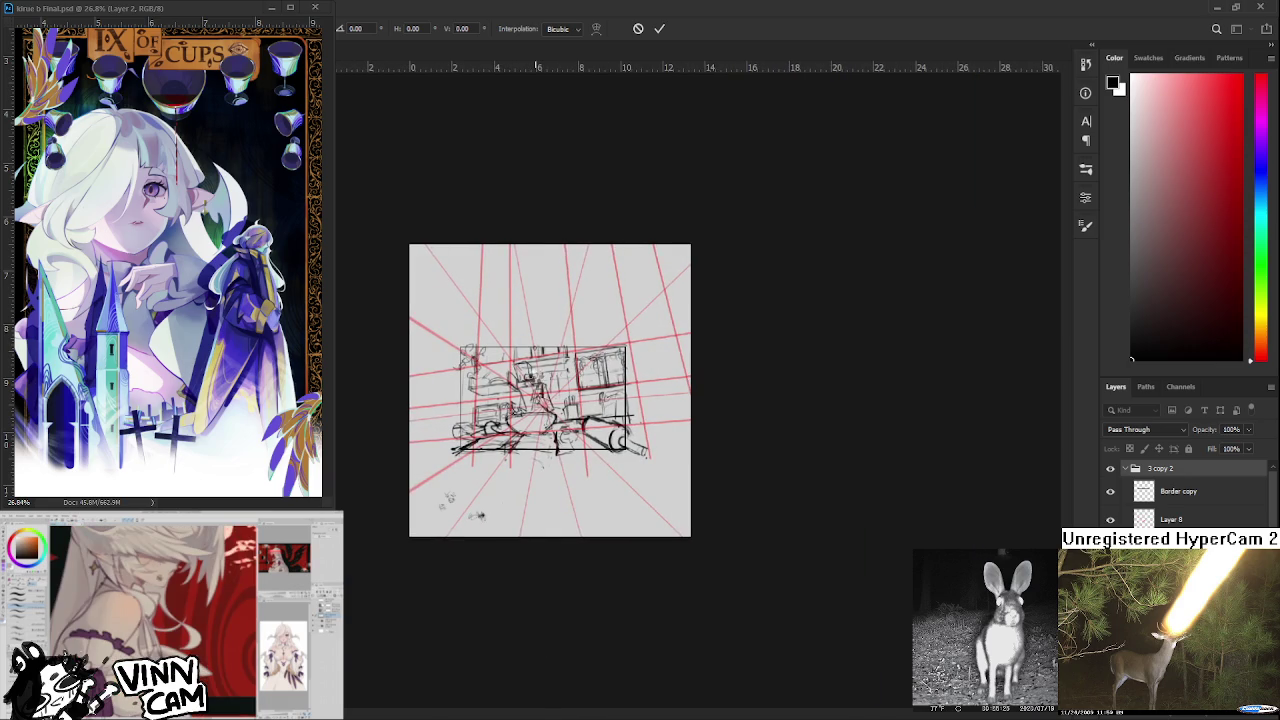
pyautogui.press('Return')
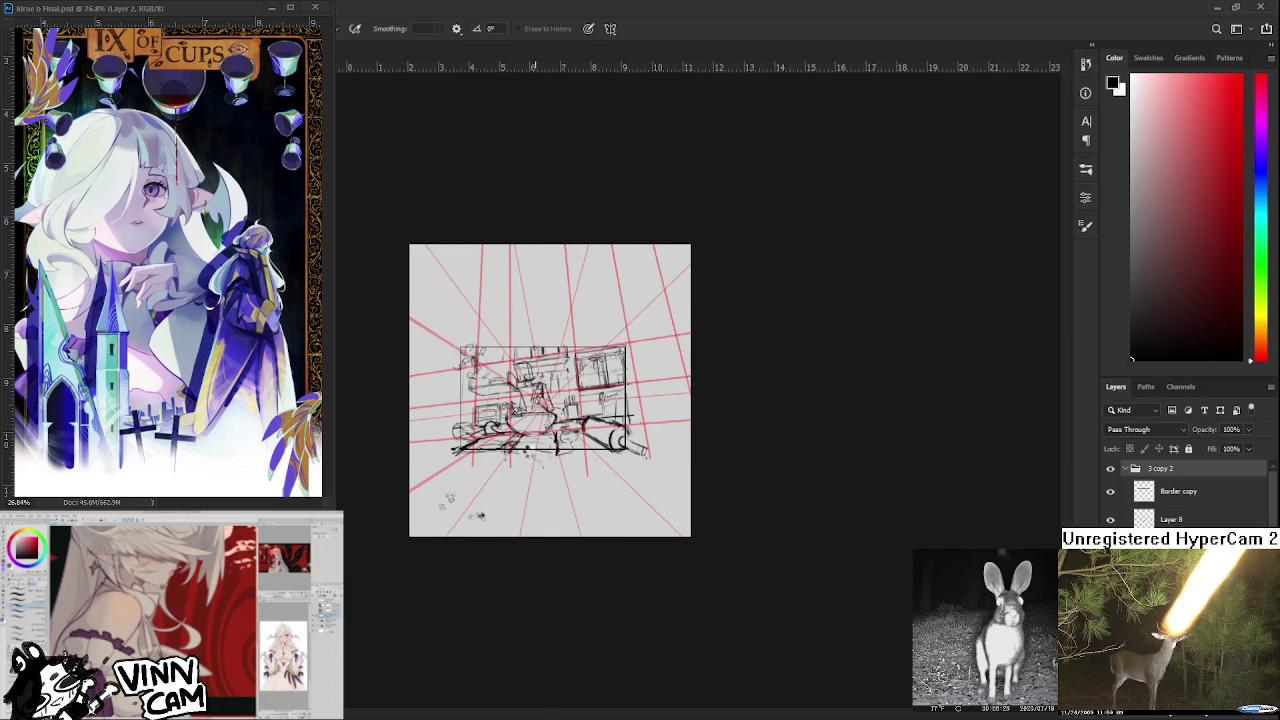
# Zoom in and nudge the sketch slightly right and down.
pyautogui.hotkey('ctrl', '+')
pyautogui.scroll(-1, 547, 471)
pyautogui.scroll(1, 557, 492)
pyautogui.scroll(1, 594, 484)
pyautogui.hotkey('ctrl', 't')
pyautogui.moveTo(594, 484); pyautogui.dragTo(599, 496)
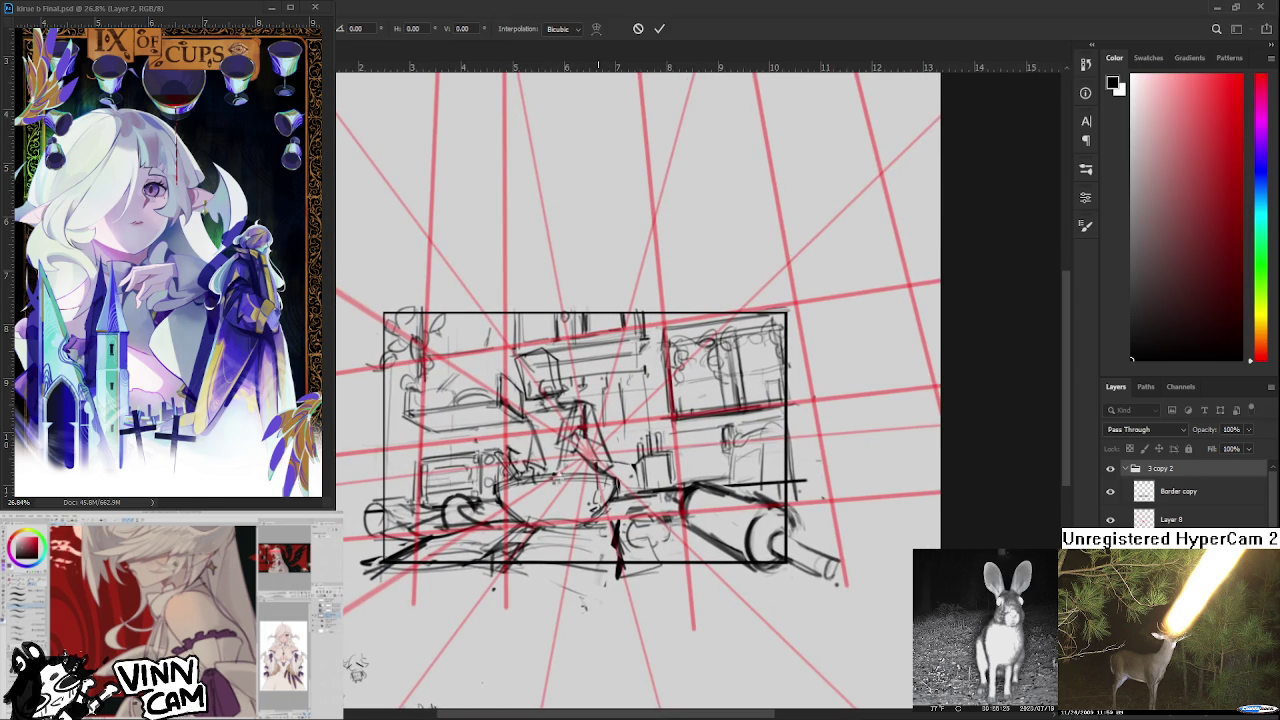
pyautogui.press('Return')
pyautogui.scroll(1, 563, 481)
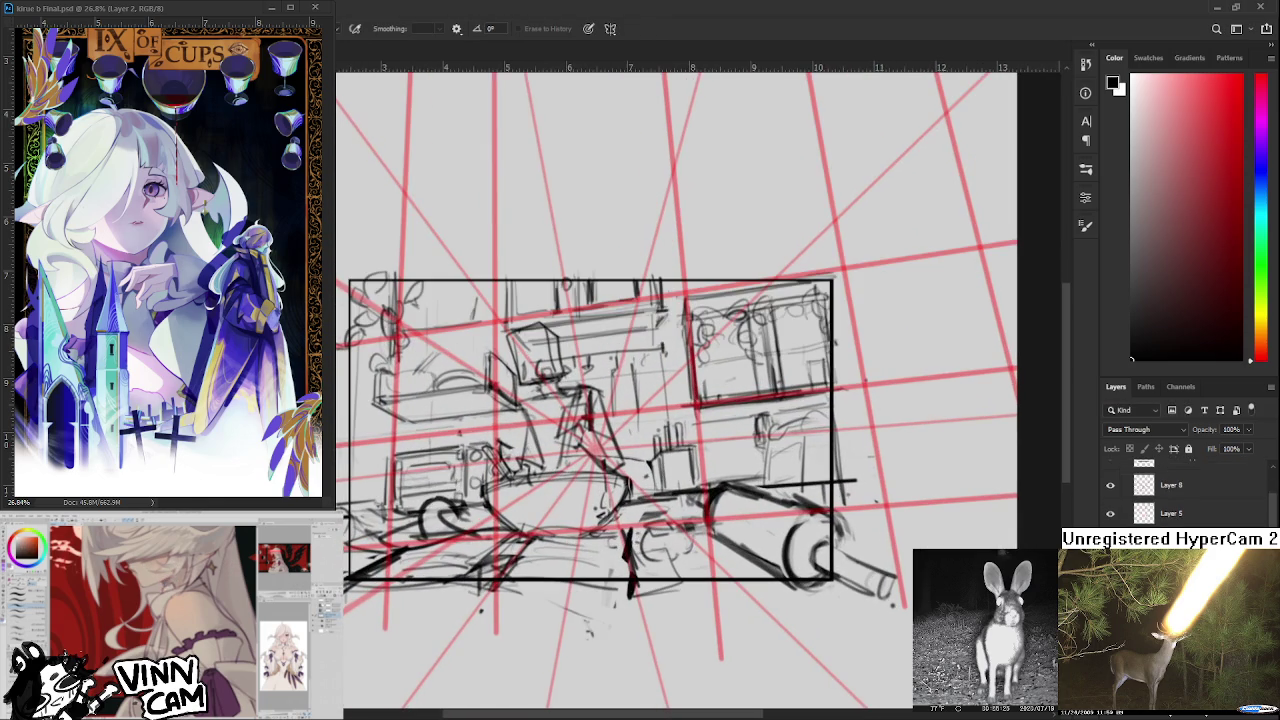
pyautogui.moveTo(520, 332); pyautogui.dragTo(608, 470)
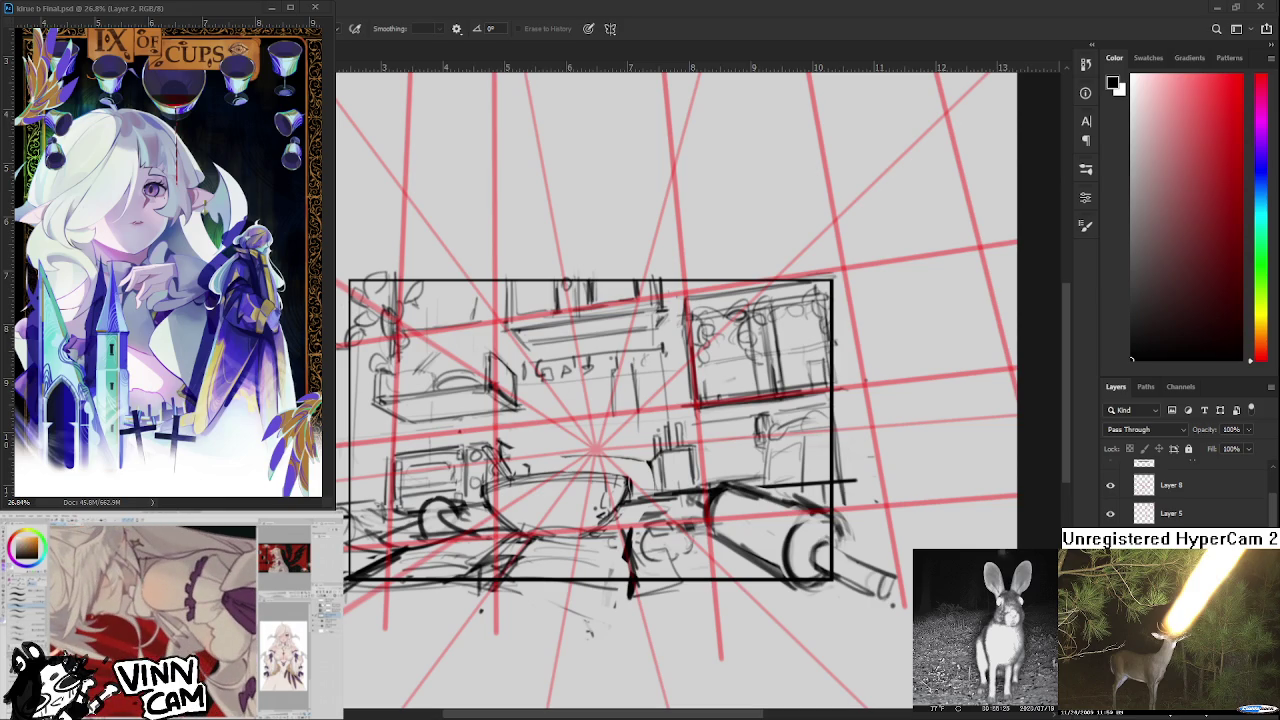
# Rub out the central figure strokes, then level and re-centre the canvas view.
pyautogui.scroll(-2, 660, 517)
pyautogui.scroll(2, 638, 498)
pyautogui.scroll(2, 697, 535)
pyautogui.scroll(1, 697, 537)
pyautogui.scroll(-2, 626, 479)
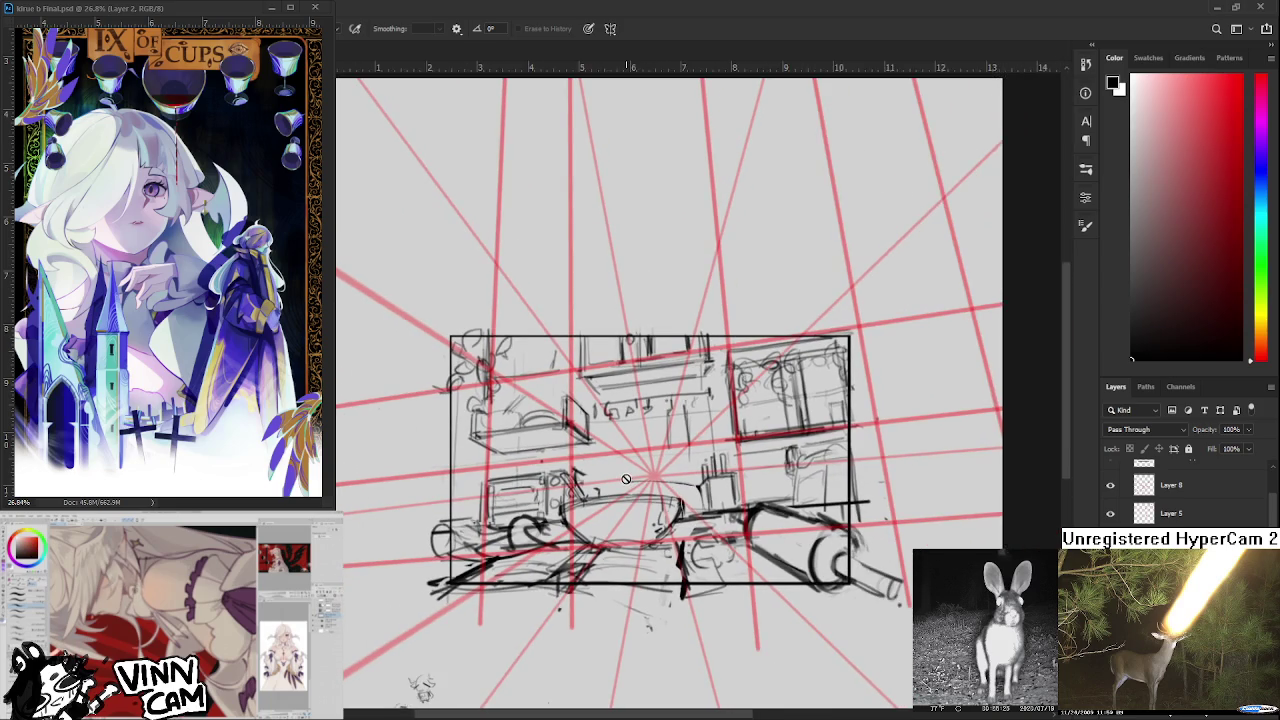
pyautogui.scroll(1, 626, 479)
pyautogui.scroll(-1, 626, 479)
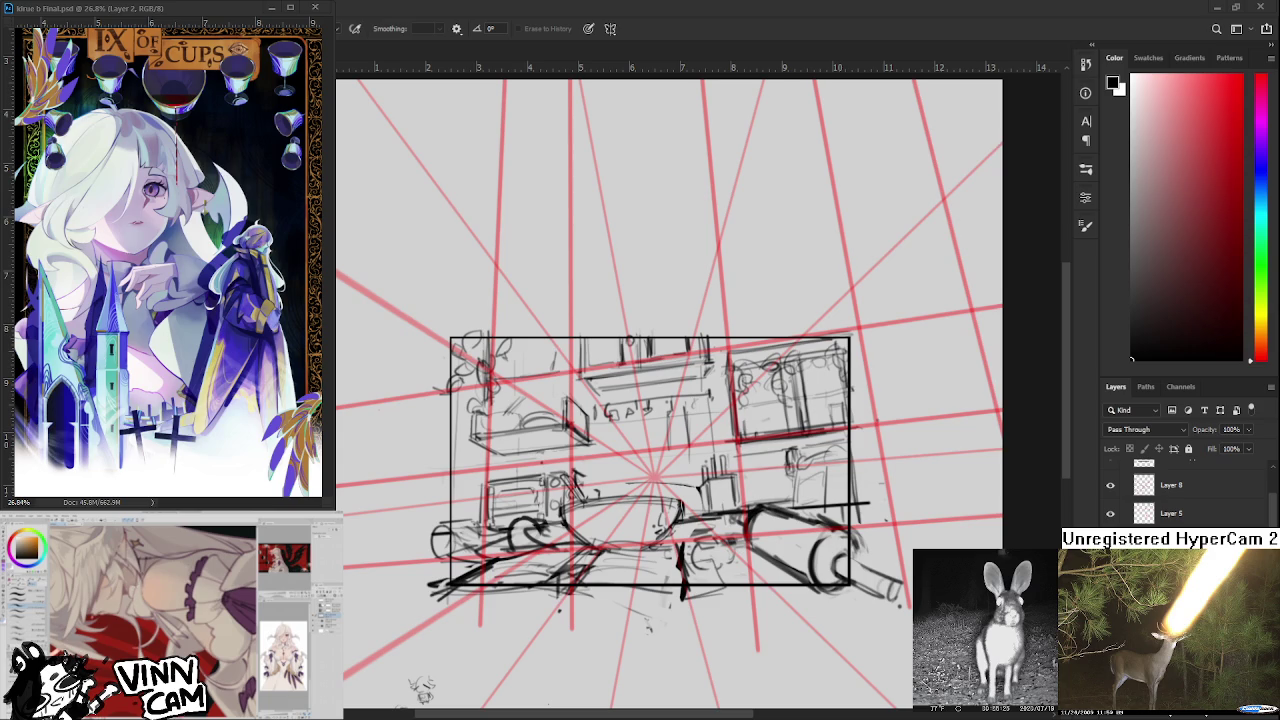
pyautogui.moveTo(420, 688)
pyautogui.mouseDown()
pyautogui.moveTo(637, 540)
pyautogui.moveTo(611, 542)
pyautogui.mouseUp()
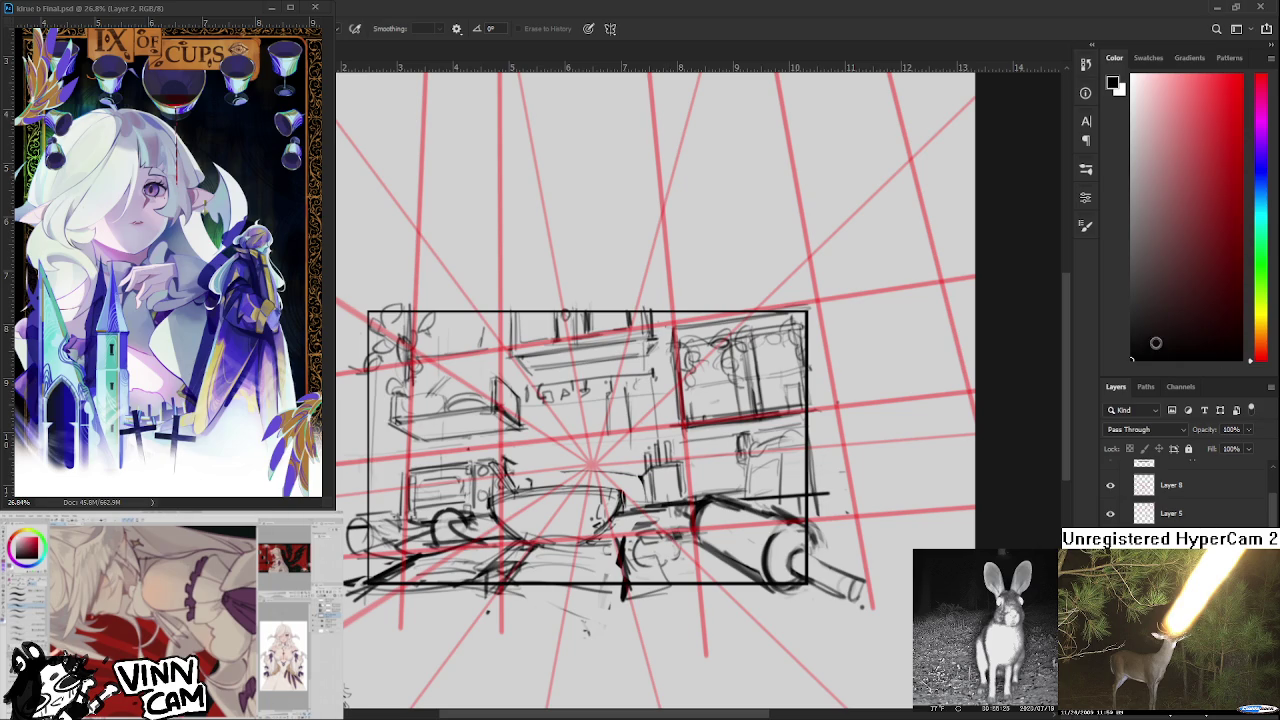
pyautogui.scroll(1, 1190, 490)
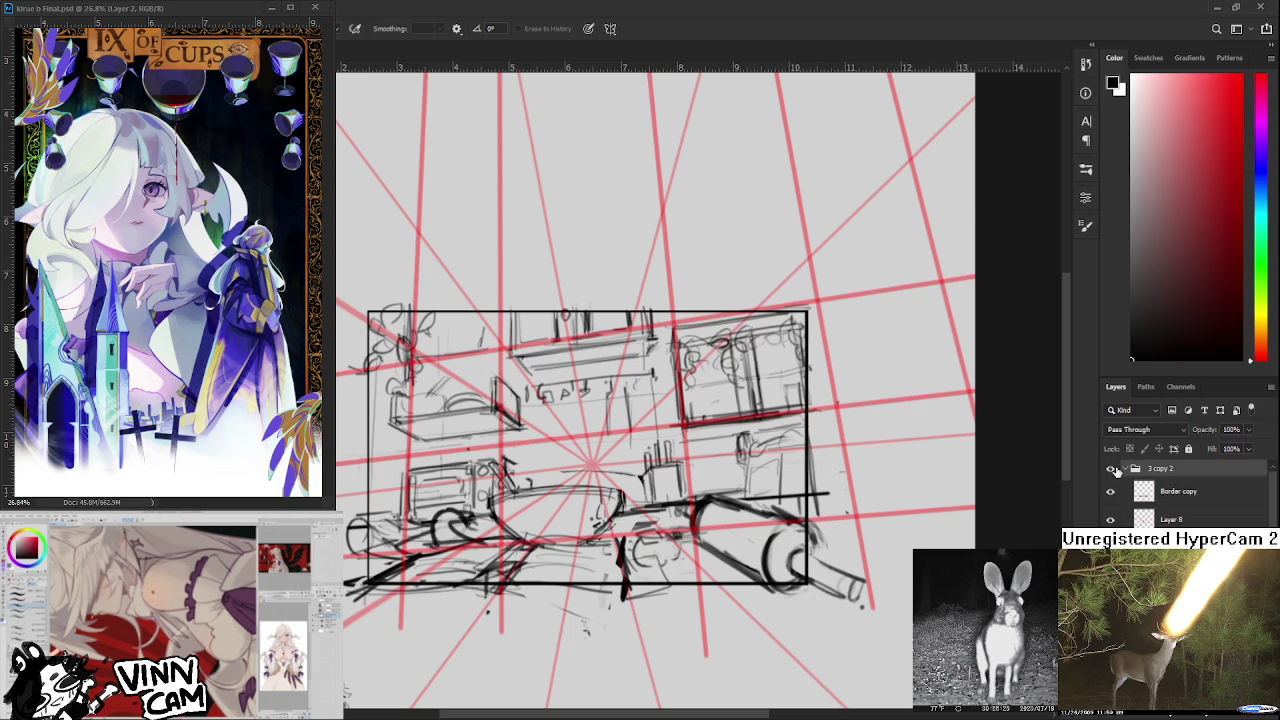
# Switch to the layer below and draw a rectangular marquee along the sketch's black frame.
pyautogui.scroll(-1, 1118, 476)
pyautogui.hotkey('alt', '[')
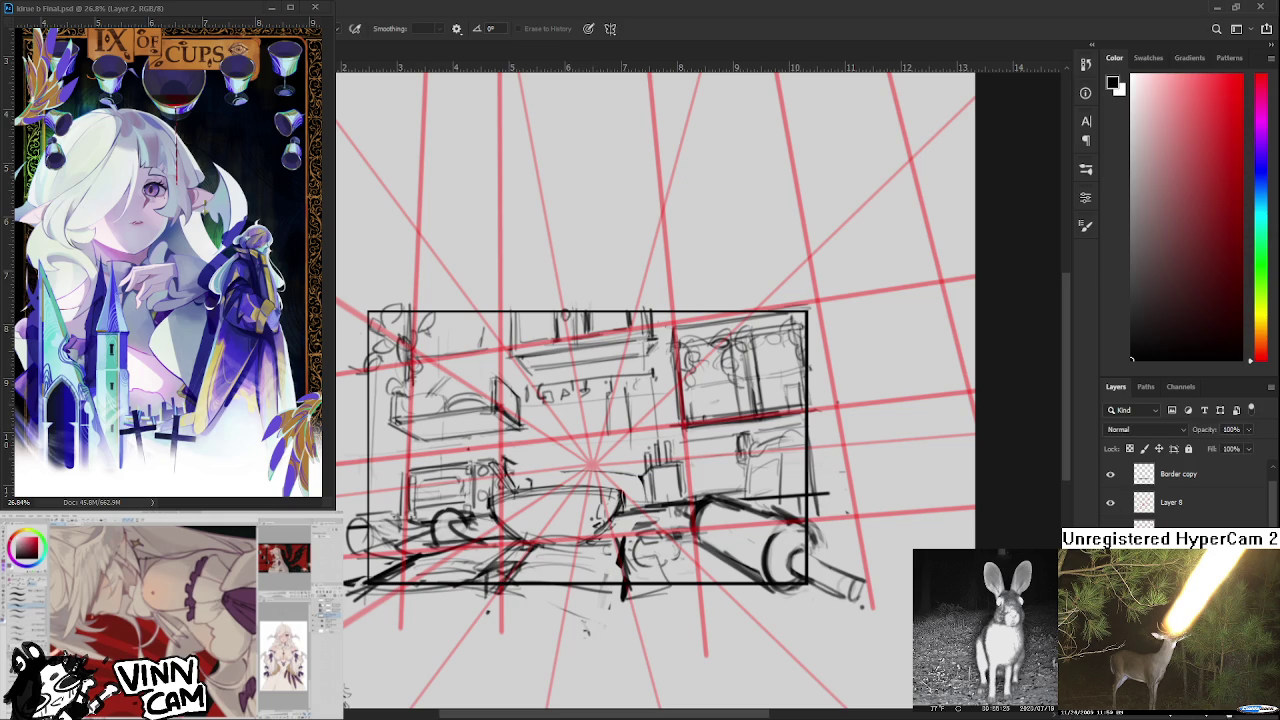
pyautogui.moveTo(459, 474); pyautogui.dragTo(481, 472)
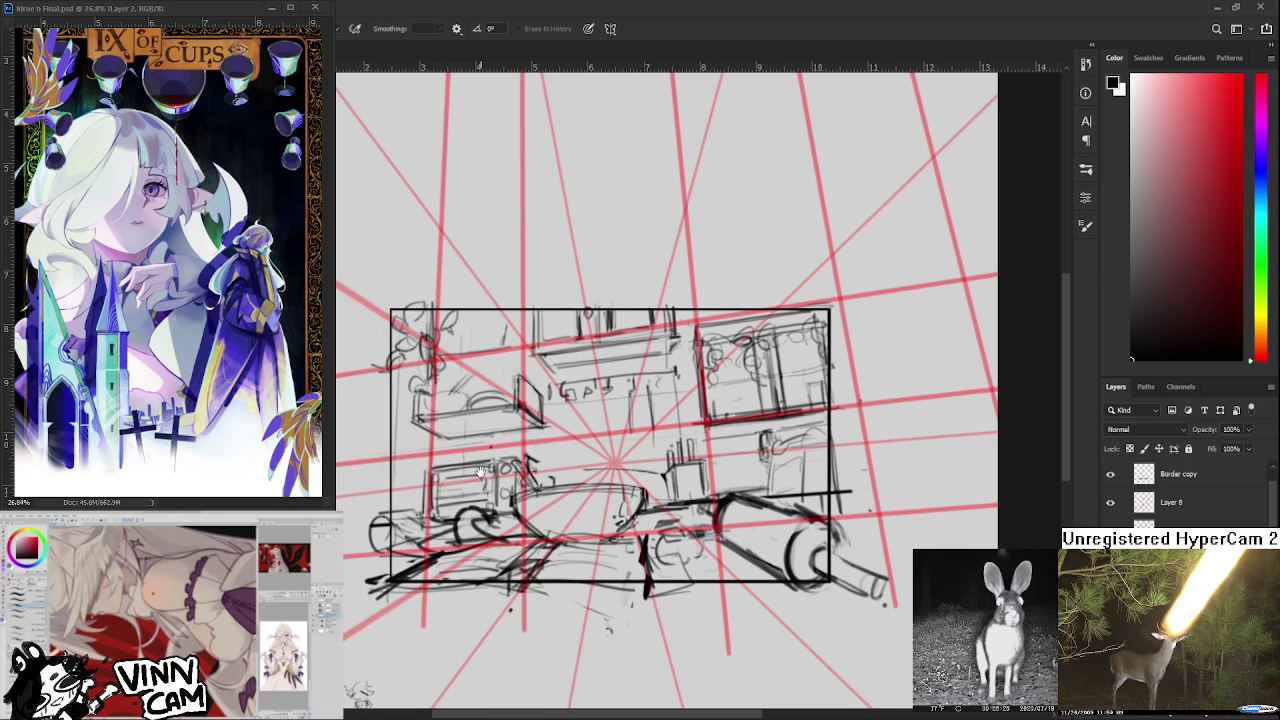
pyautogui.press('m')
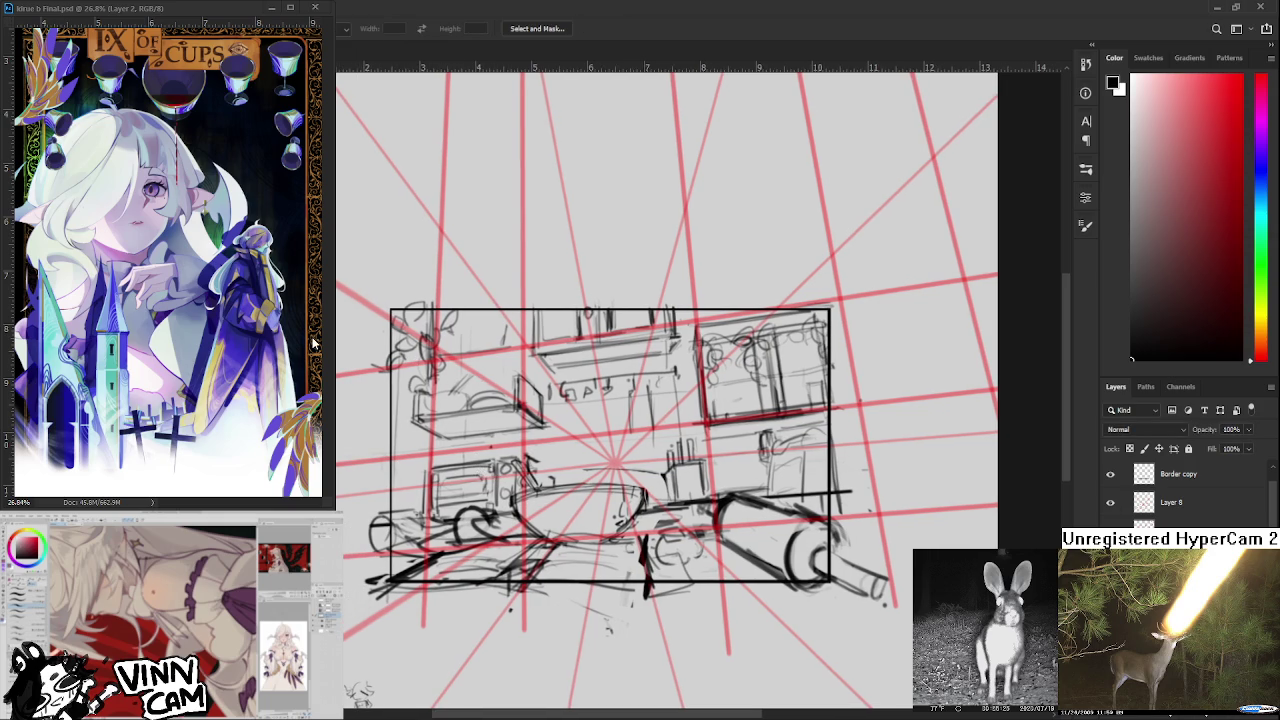
pyautogui.moveTo(390, 308)
pyautogui.mouseDown()
pyautogui.moveTo(830, 545)
pyautogui.moveTo(845, 605)
pyautogui.mouseUp()
pyautogui.moveTo(390, 310); pyautogui.dragTo(830, 580)
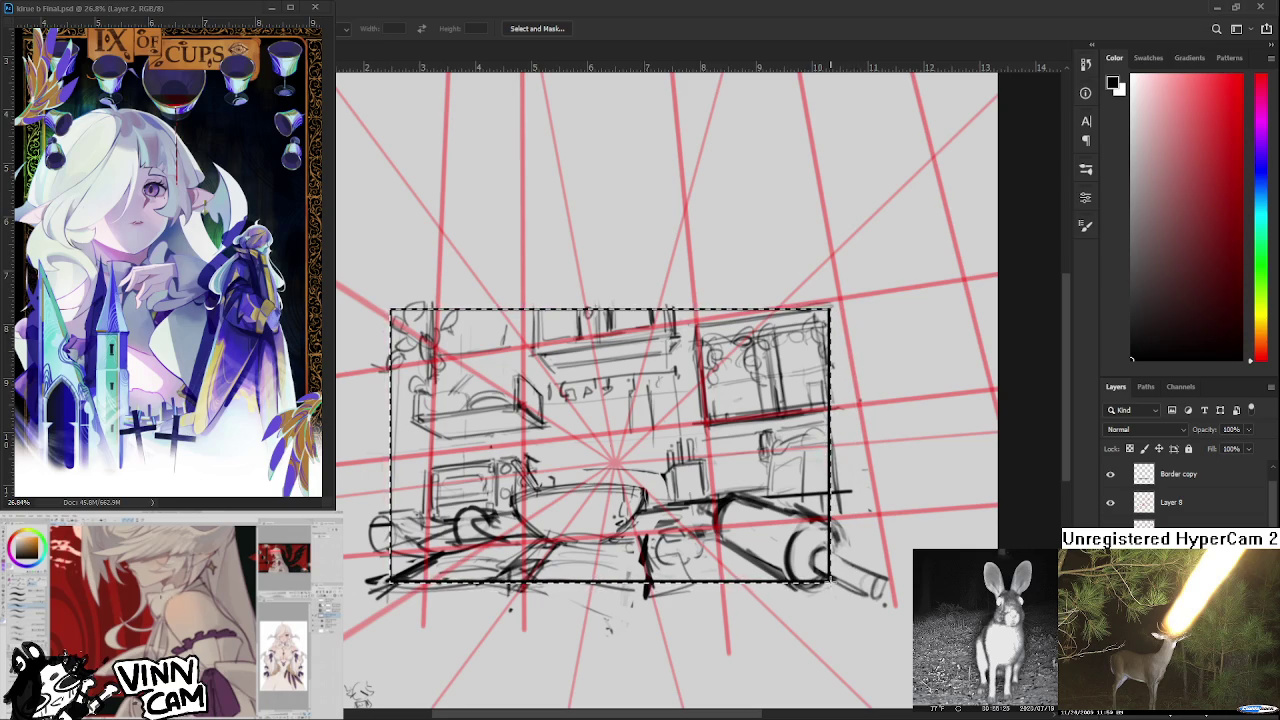
# Discard a stray extra selection drawn right of the frame, then deselect.
pyautogui.scroll(1, 513, 487)
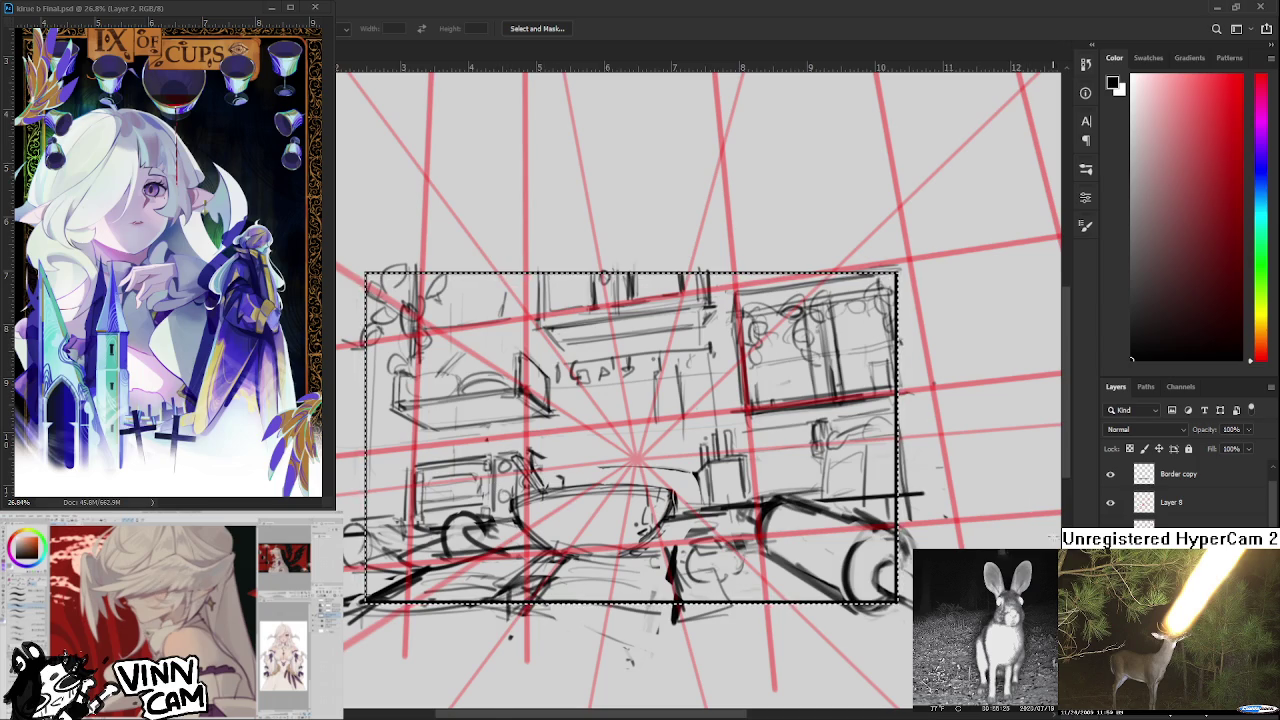
pyautogui.scroll(4, 1013, 493)
pyautogui.scroll(-4, 929, 527)
pyautogui.scroll(-4, 930, 600)
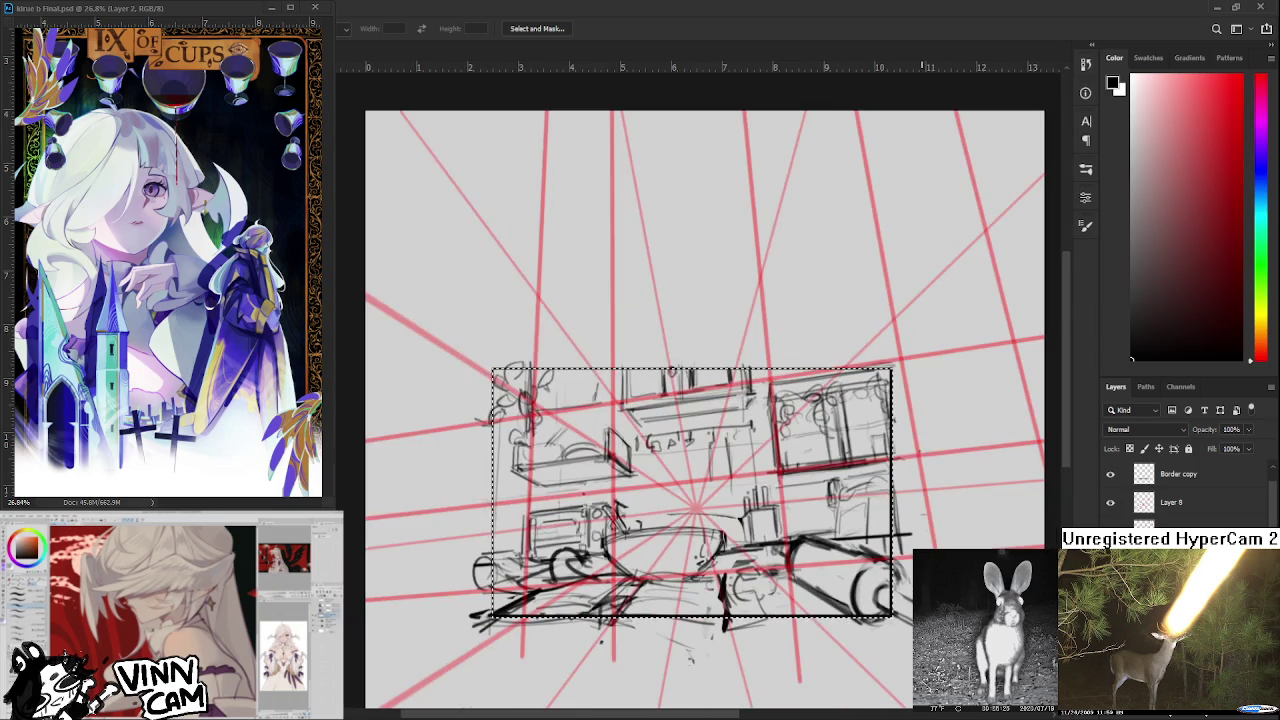
pyautogui.scroll(2, 811, 626)
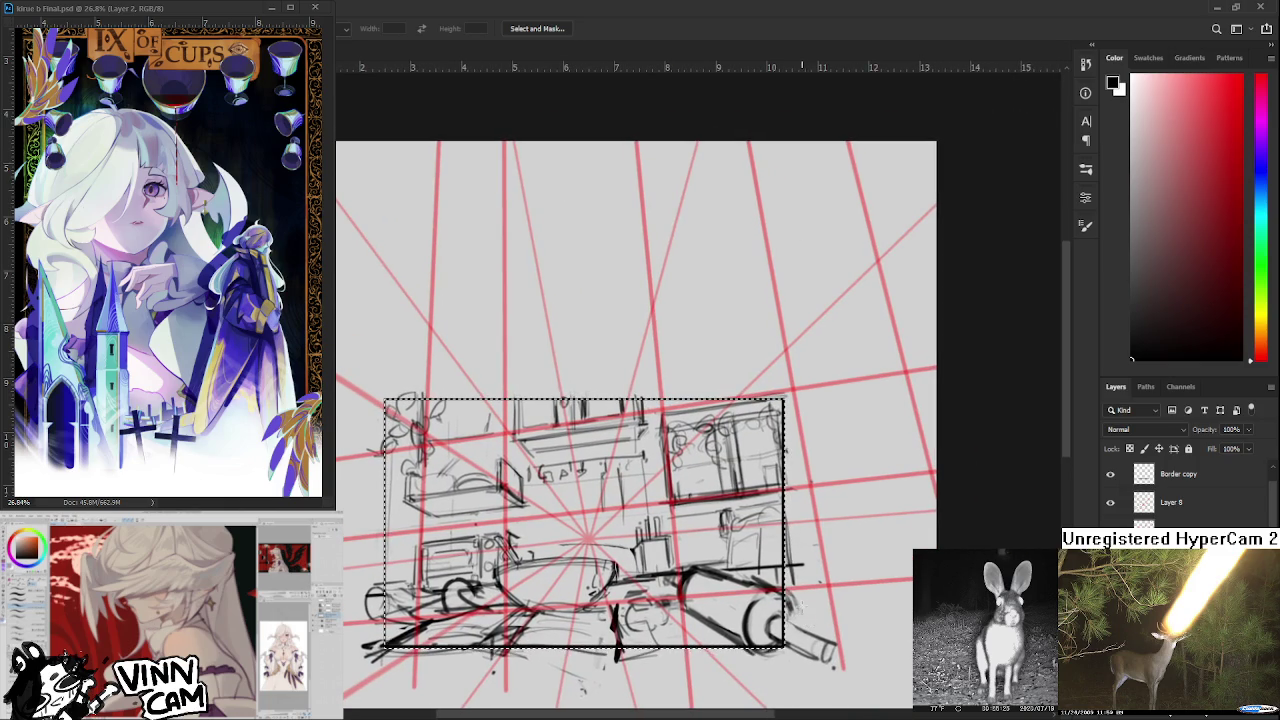
pyautogui.moveTo(838, 678); pyautogui.dragTo(773, 379)
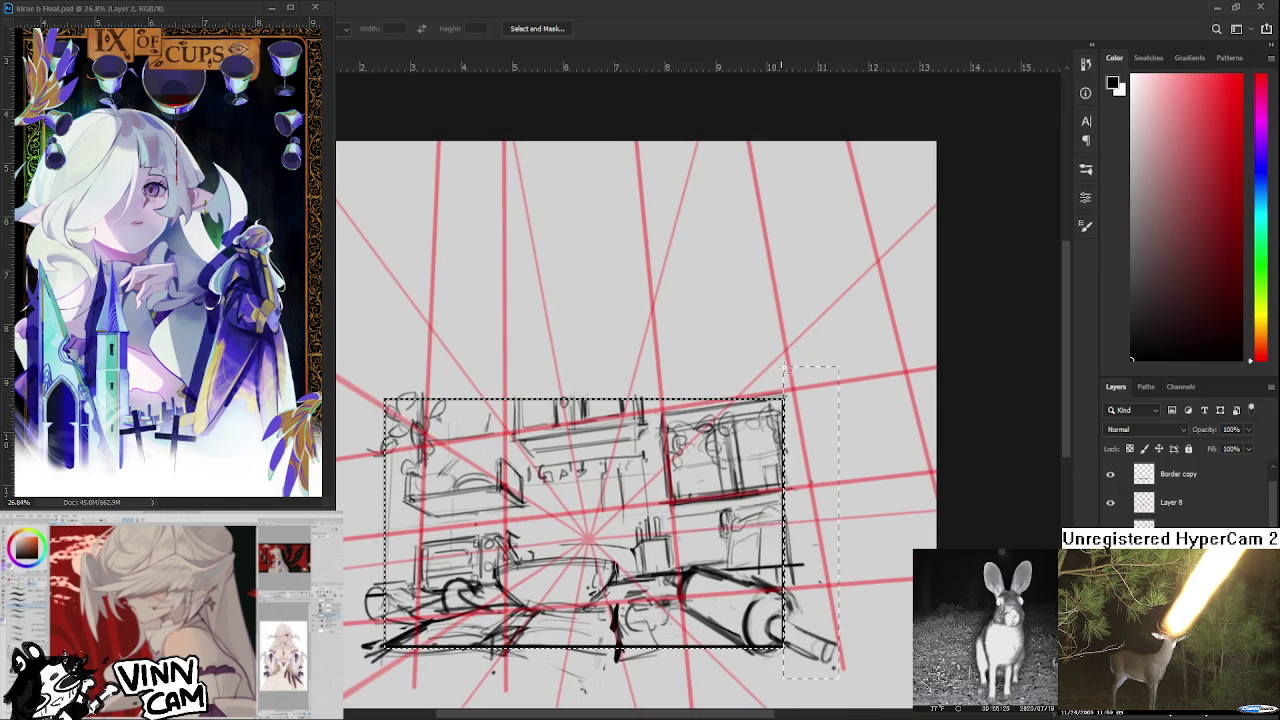
pyautogui.press('Escape')
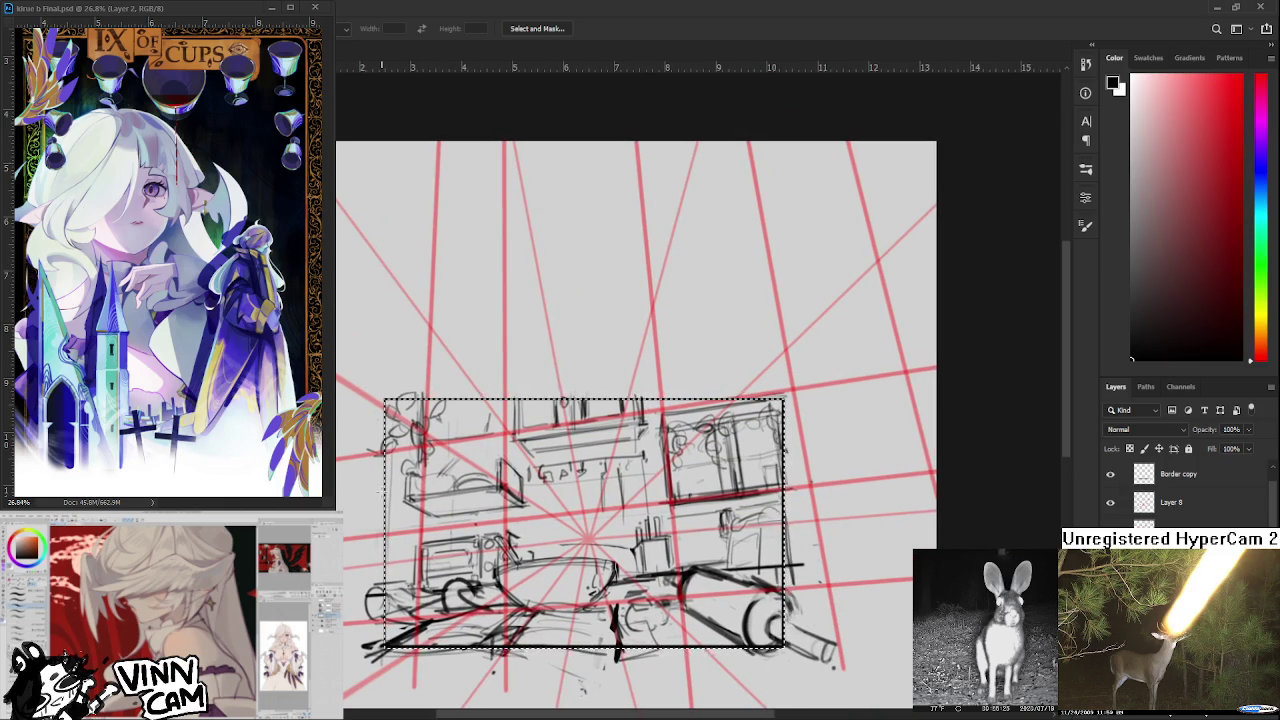
pyautogui.scroll(3, 386, 510)
pyautogui.scroll(2, 388, 515)
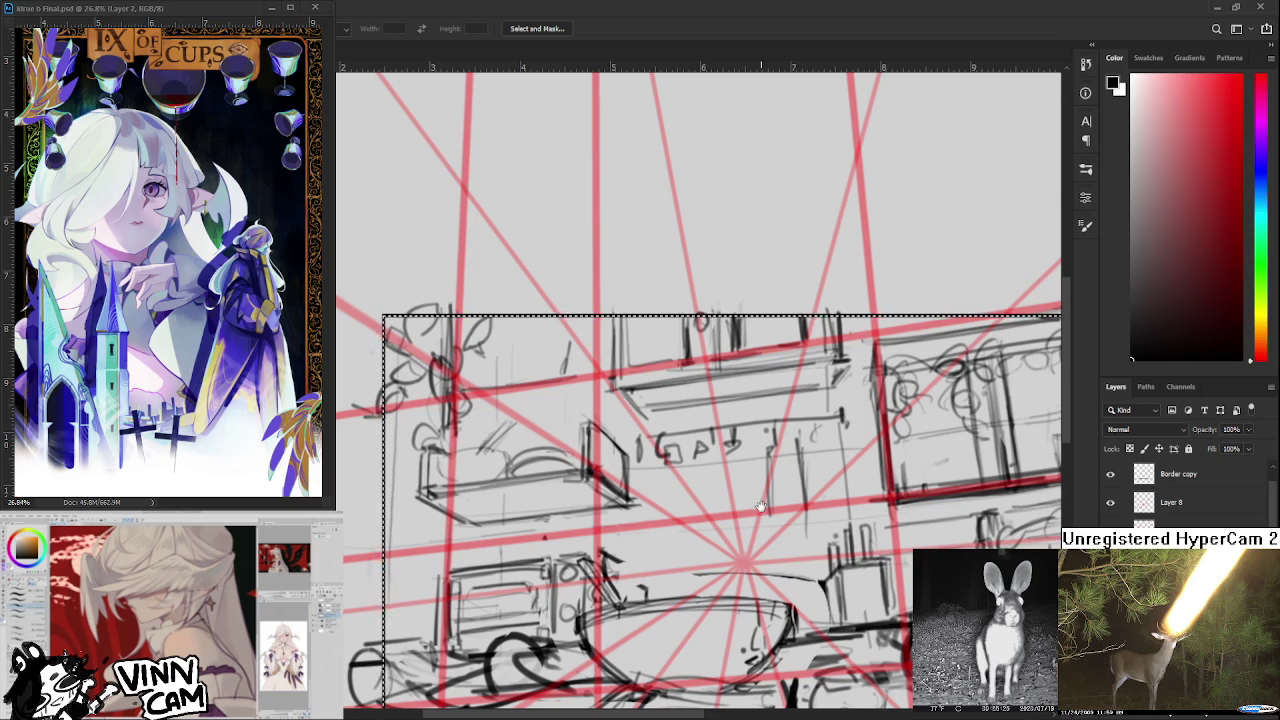
pyautogui.scroll(-1, 396, 327)
pyautogui.scroll(-1, 396, 327)
pyautogui.scroll(-1, 396, 327)
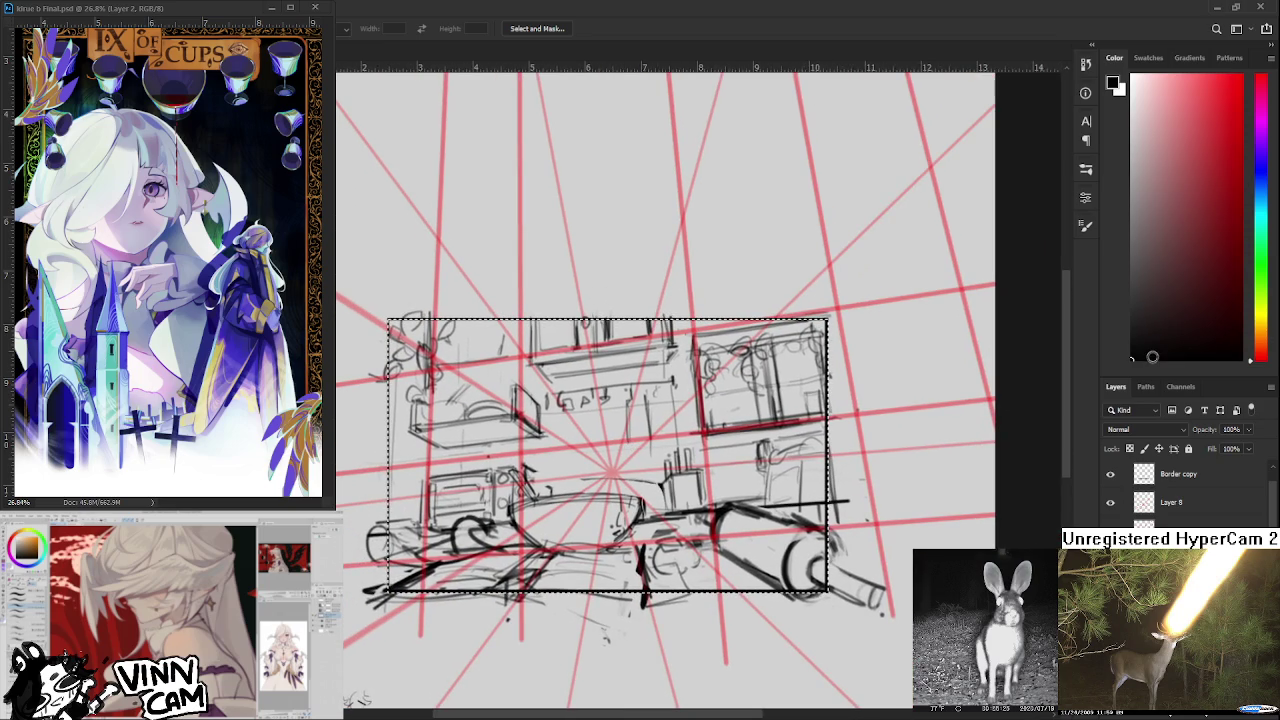
pyautogui.scroll(1, 628, 455)
pyautogui.hotkey('ctrl', 'd')
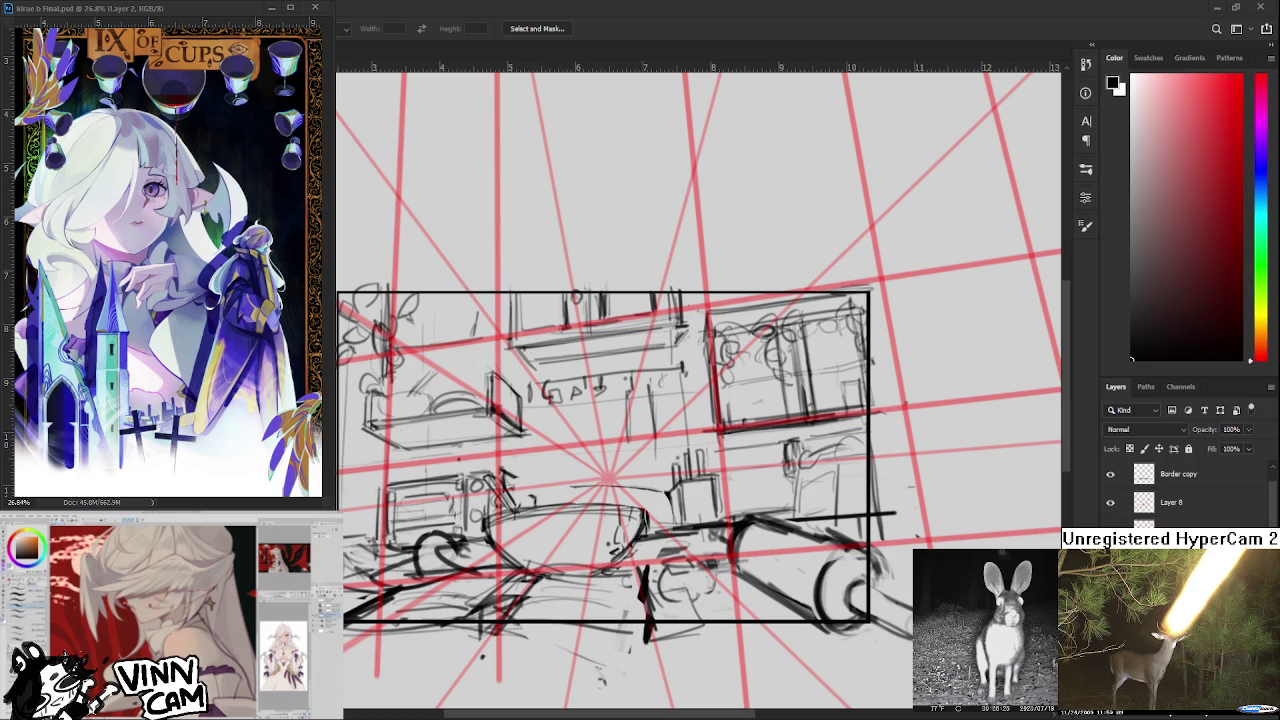
# Load the frame rectangle as a selection from its layer thumbnail, then deselect it.
pyautogui.keyDown('ctrl'); pyautogui.click(1165, 527); pyautogui.keyUp('ctrl')
pyautogui.hotkey('ctrl', 'd')
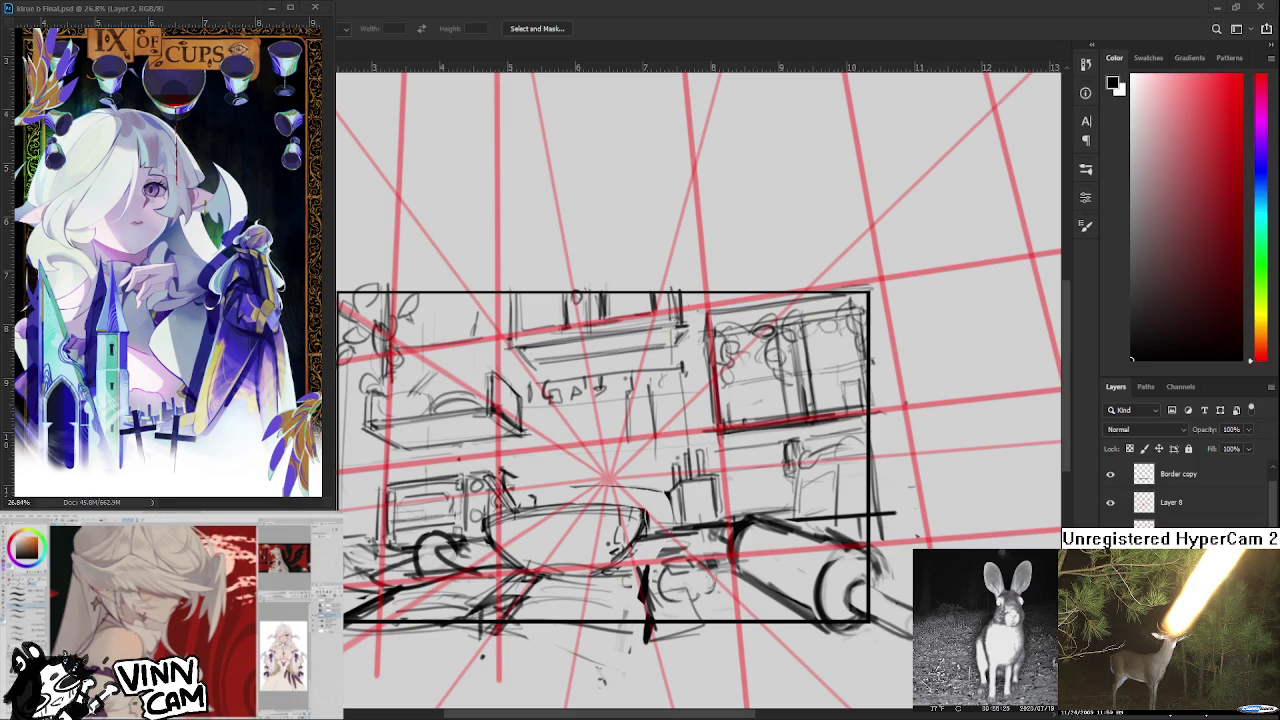
# Load the frame area as a selection and choose a pale tan paint colour.
pyautogui.keyDown('ctrl'); pyautogui.click(1143, 474); pyautogui.keyUp('ctrl')
pyautogui.click(1257, 311)
pyautogui.click(1154, 115)
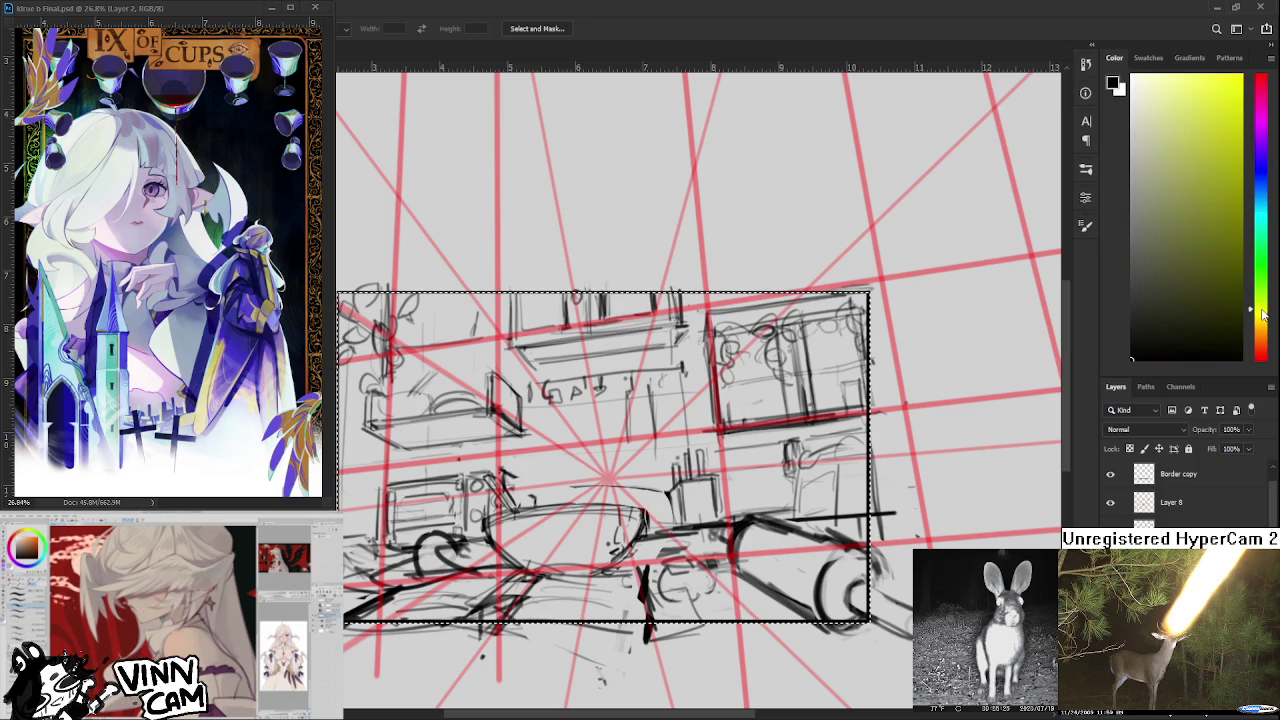
pyautogui.moveTo(1257, 311); pyautogui.dragTo(1257, 323)
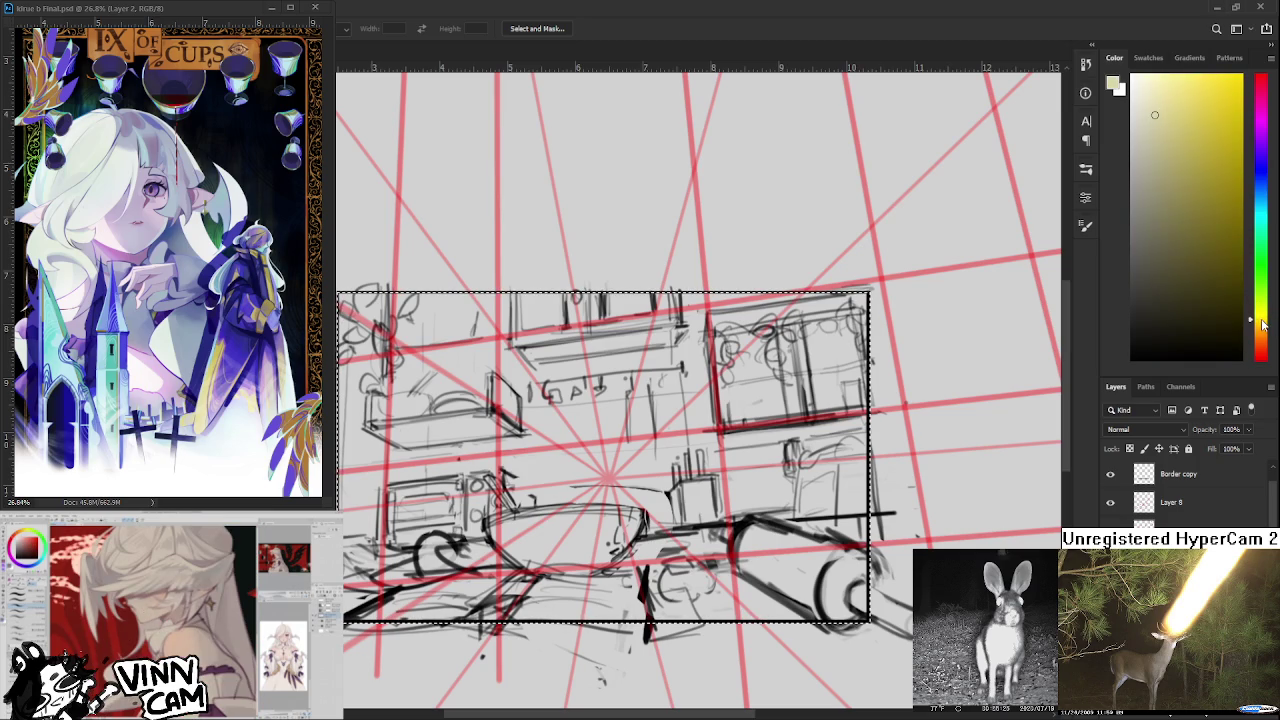
pyautogui.click(1157, 106)
# Fill the selected frame with the pale tan colour using the Paint Bucket.
pyautogui.press('g')
pyautogui.click(686, 462)
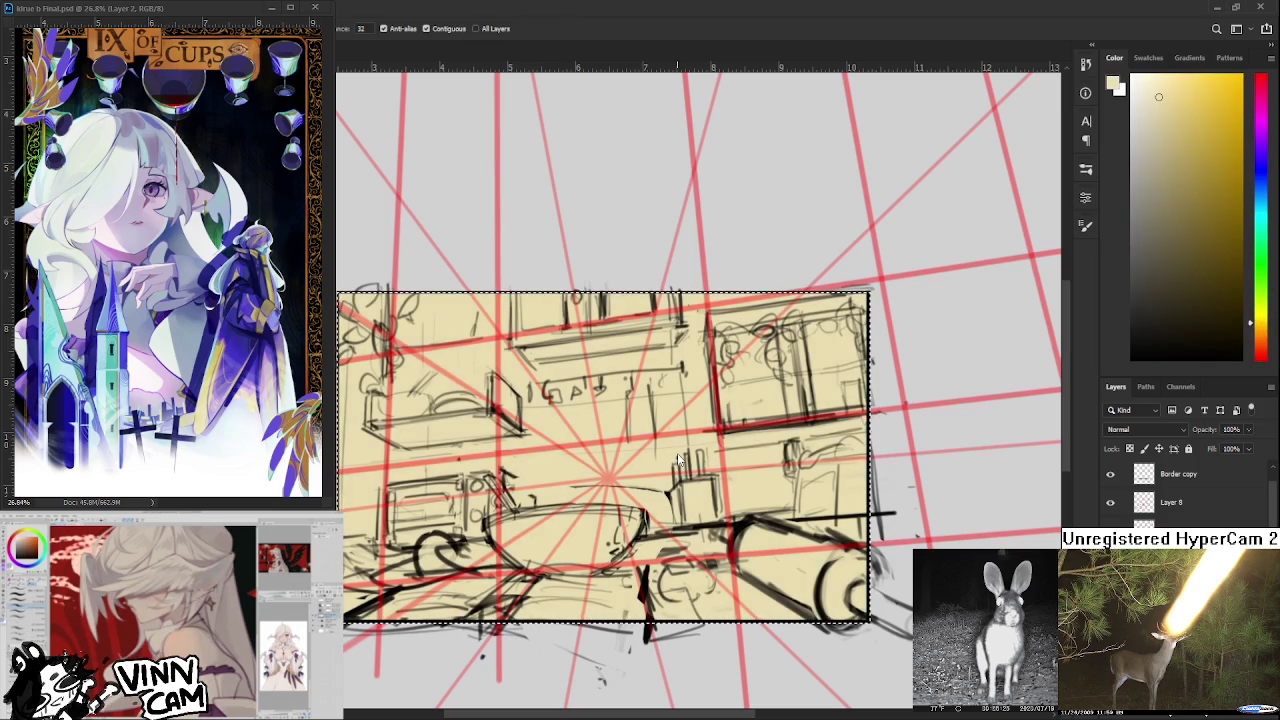
pyautogui.scroll(-1, 686, 462)
pyautogui.scroll(-1, 686, 462)
pyautogui.scroll(1, 680, 458)
pyautogui.scroll(1, 660, 450)
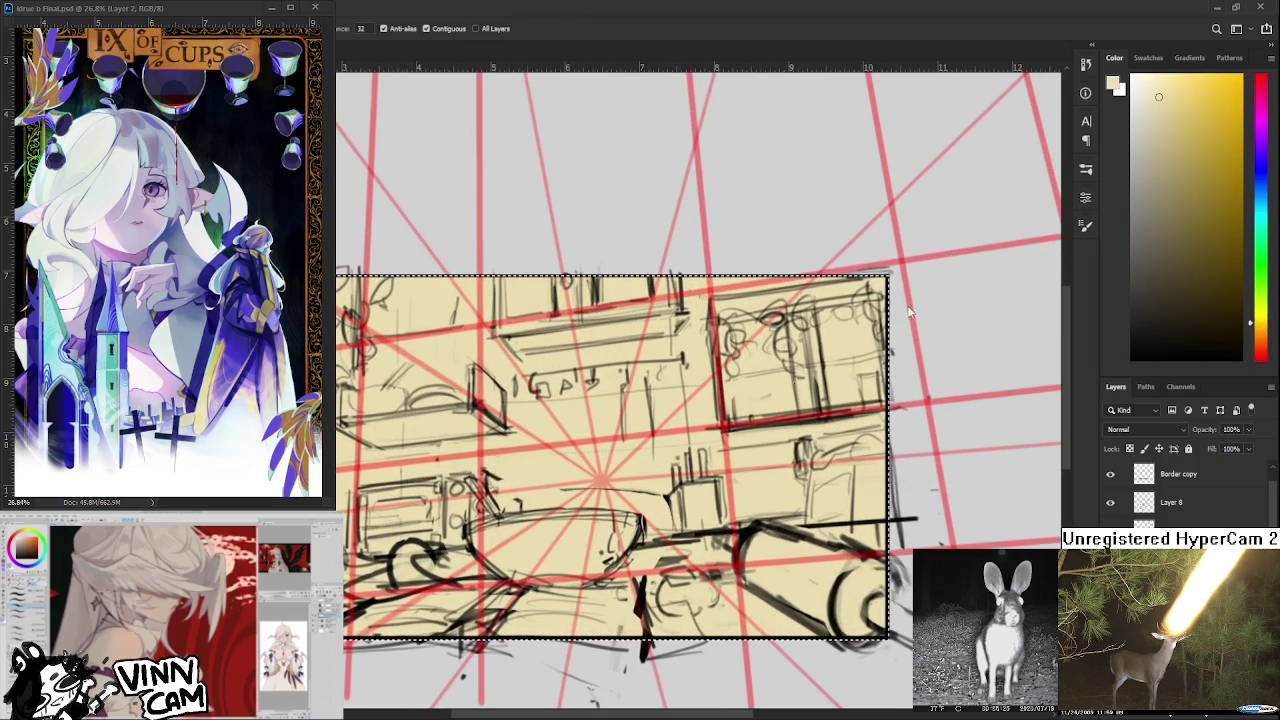
pyautogui.scroll(-1, 589, 434)
pyautogui.scroll(-1, 589, 434)
pyautogui.scroll(2, 610, 480)
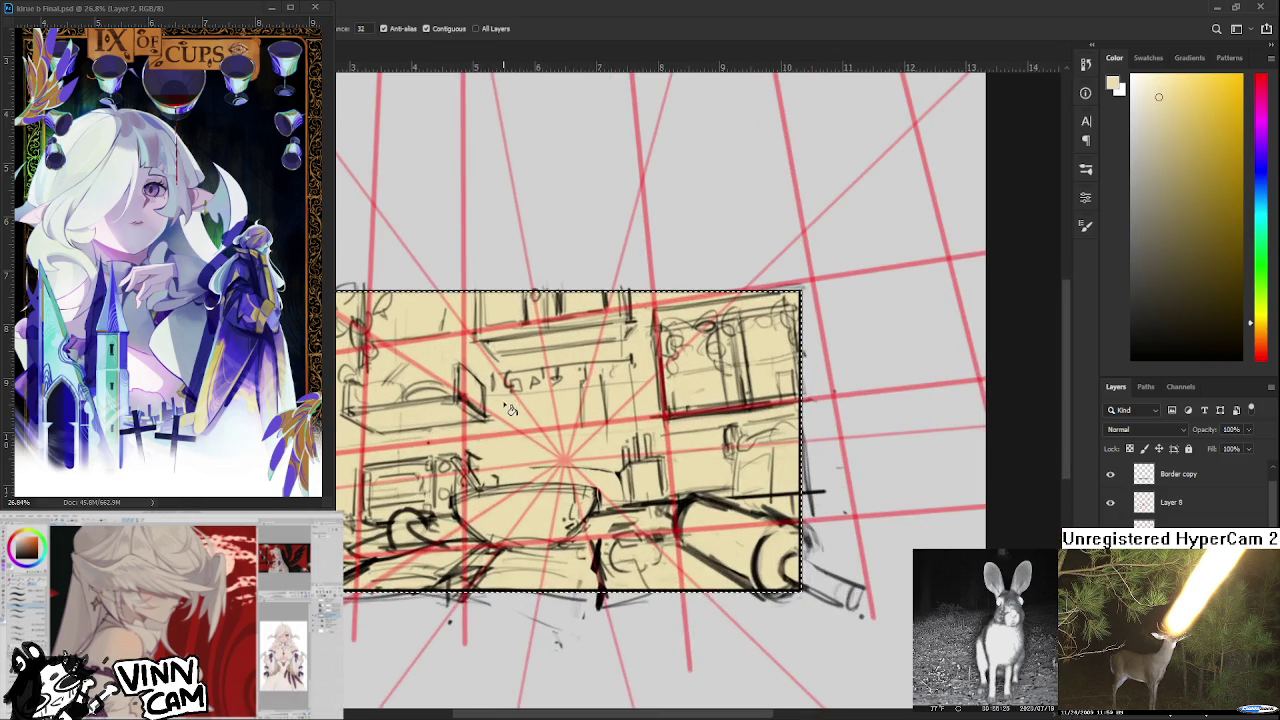
pyautogui.scroll(1, 631, 529)
pyautogui.hscroll(1, 735, 527)
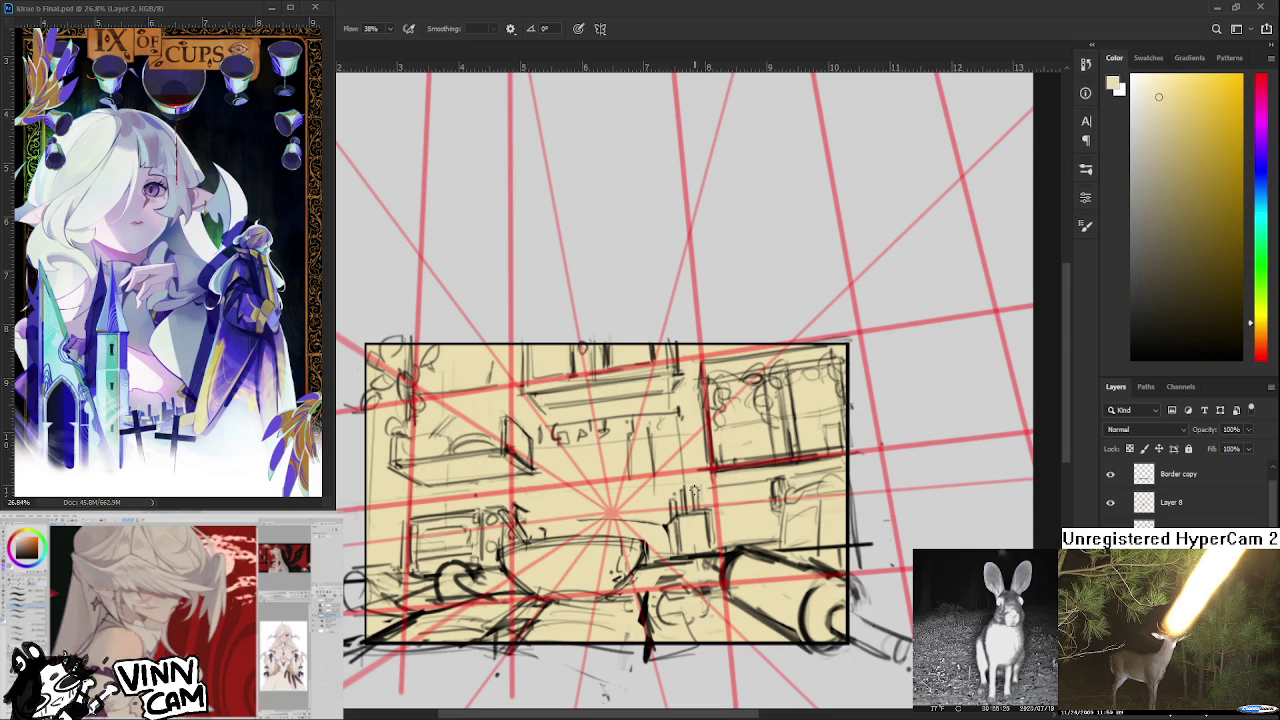
# Try a dark red-brown on the left box, undoing each trial stroke.
pyautogui.scroll(-1, 588, 480)
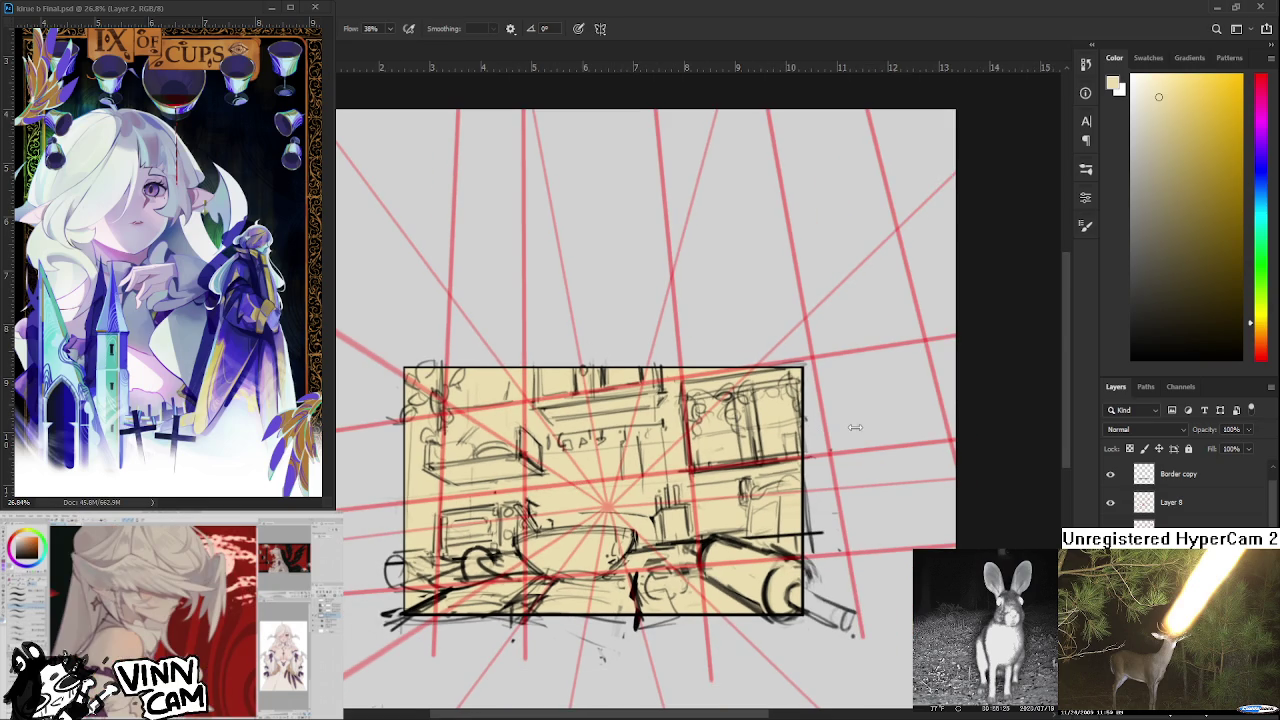
pyautogui.scroll(1, 639, 491)
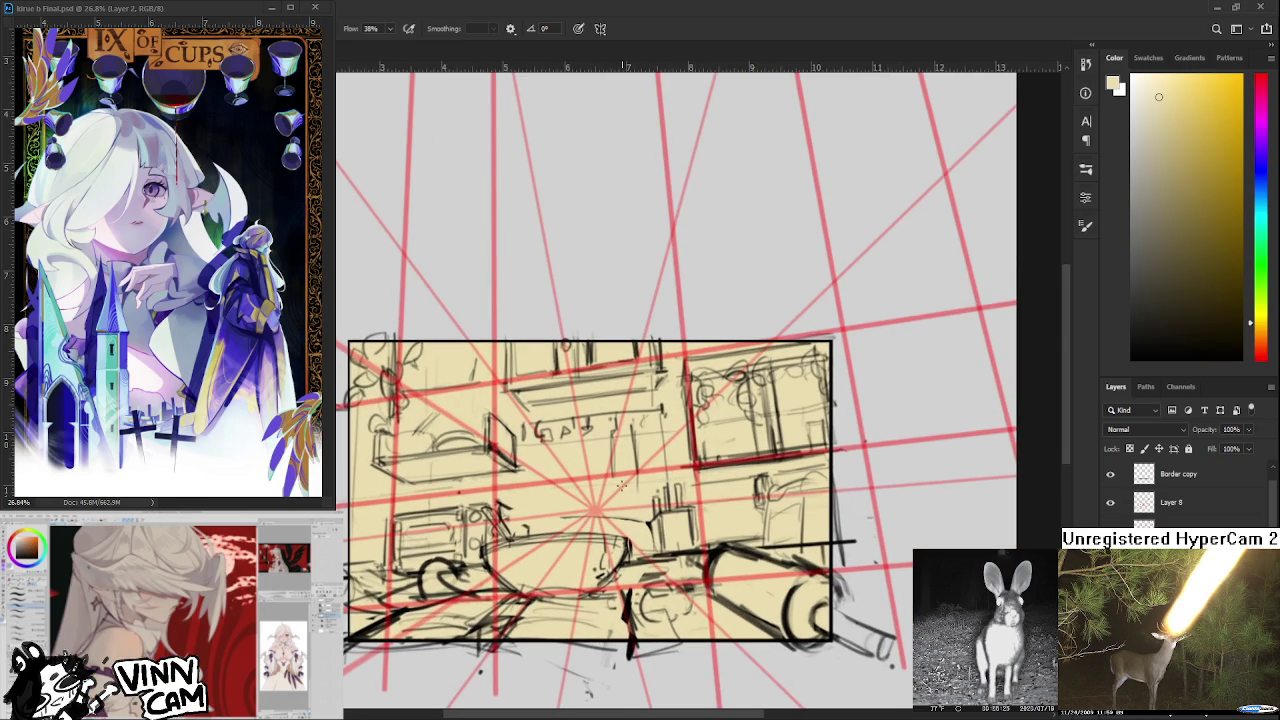
pyautogui.scroll(1, 463, 445)
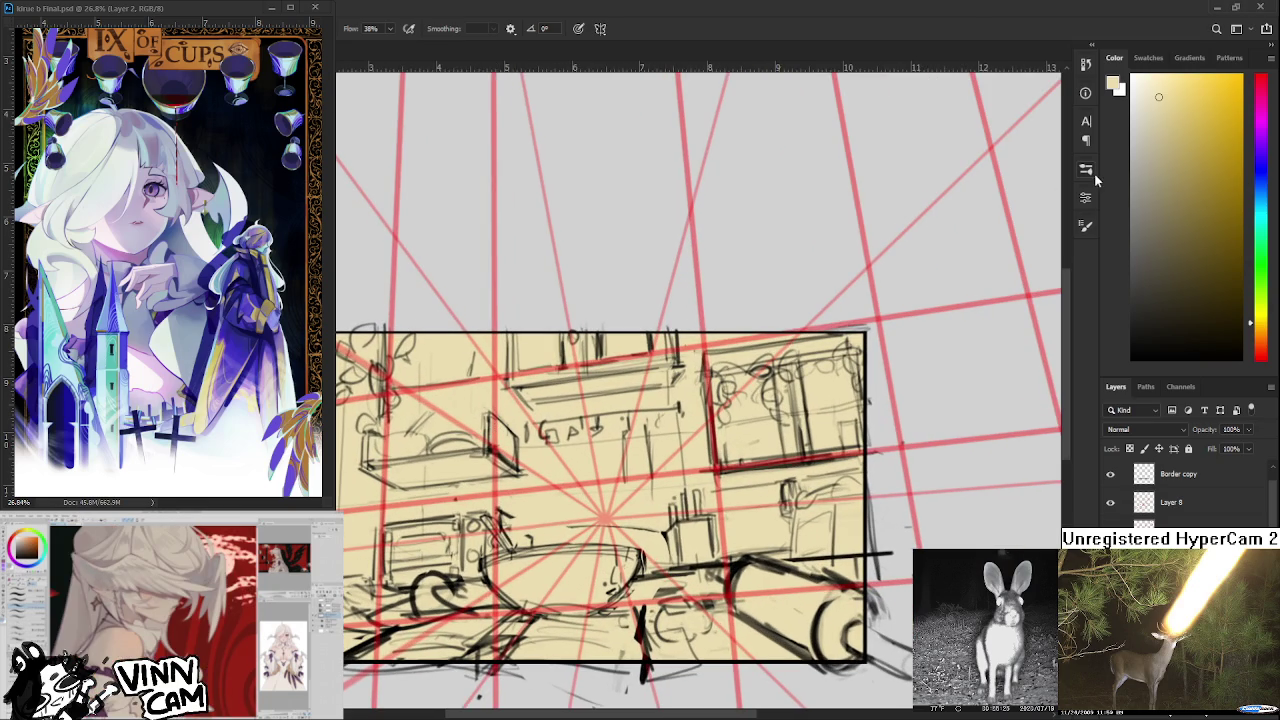
pyautogui.click(1263, 347)
pyautogui.moveTo(1203, 293)
pyautogui.mouseDown()
pyautogui.moveTo(1200, 259)
pyautogui.moveTo(1216, 291)
pyautogui.mouseUp()
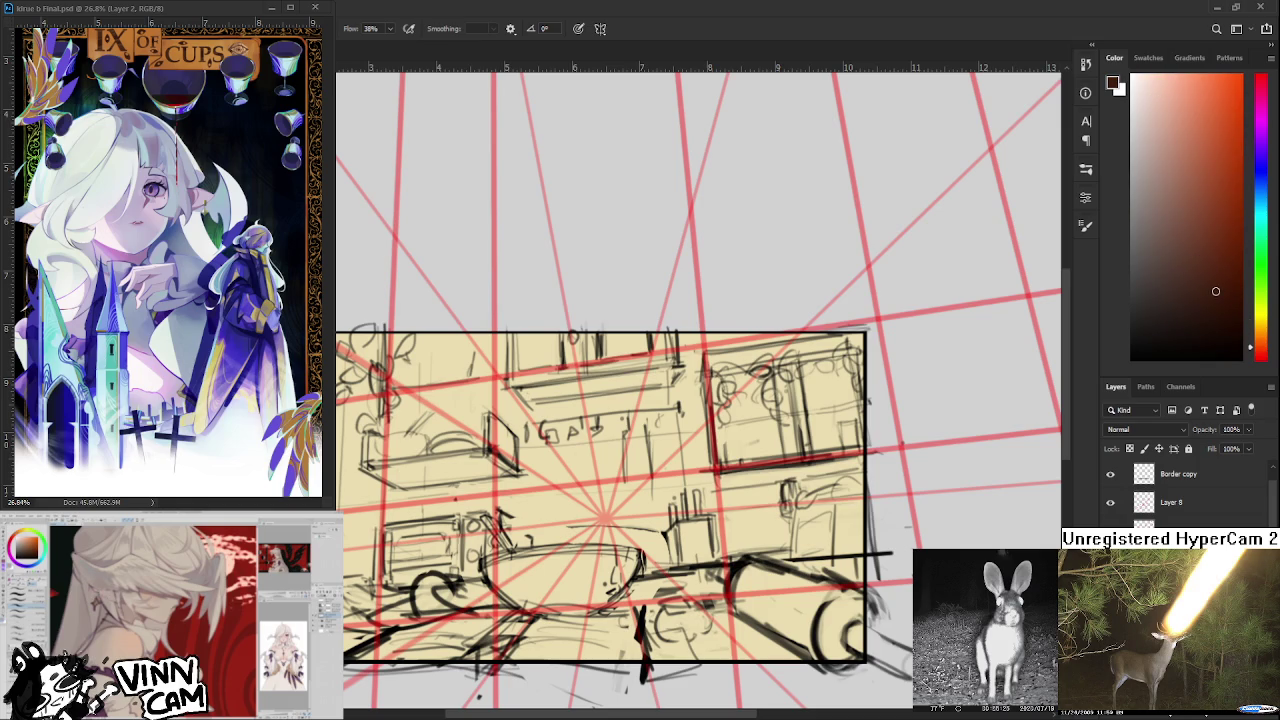
pyautogui.scroll(-3, 604, 487)
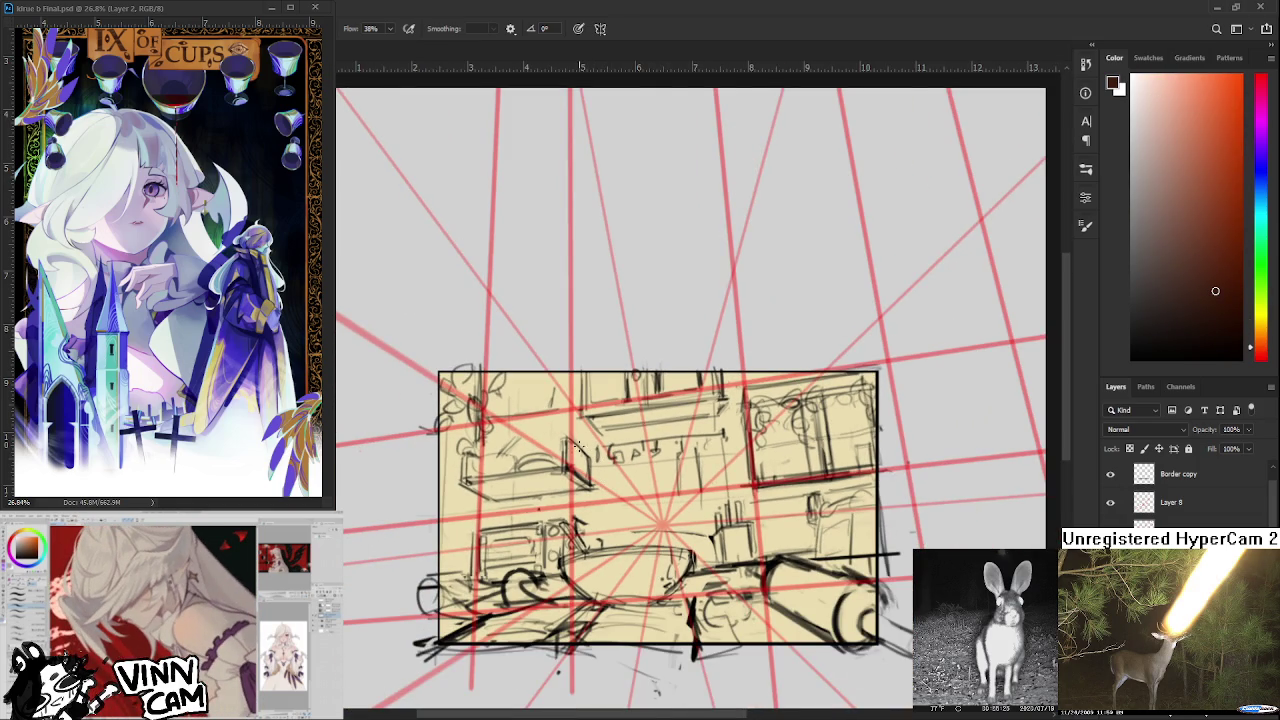
pyautogui.moveTo(486, 488); pyautogui.dragTo(594, 490)
pyautogui.hotkey('ctrl', 'z')
pyautogui.hotkey('ctrl', 'z')
pyautogui.moveTo(494, 500); pyautogui.dragTo(578, 490)
pyautogui.hotkey('ctrl', 'z')
pyautogui.moveTo(456, 473)
pyautogui.mouseDown()
pyautogui.moveTo(508, 498)
pyautogui.moveTo(578, 490)
pyautogui.mouseUp()
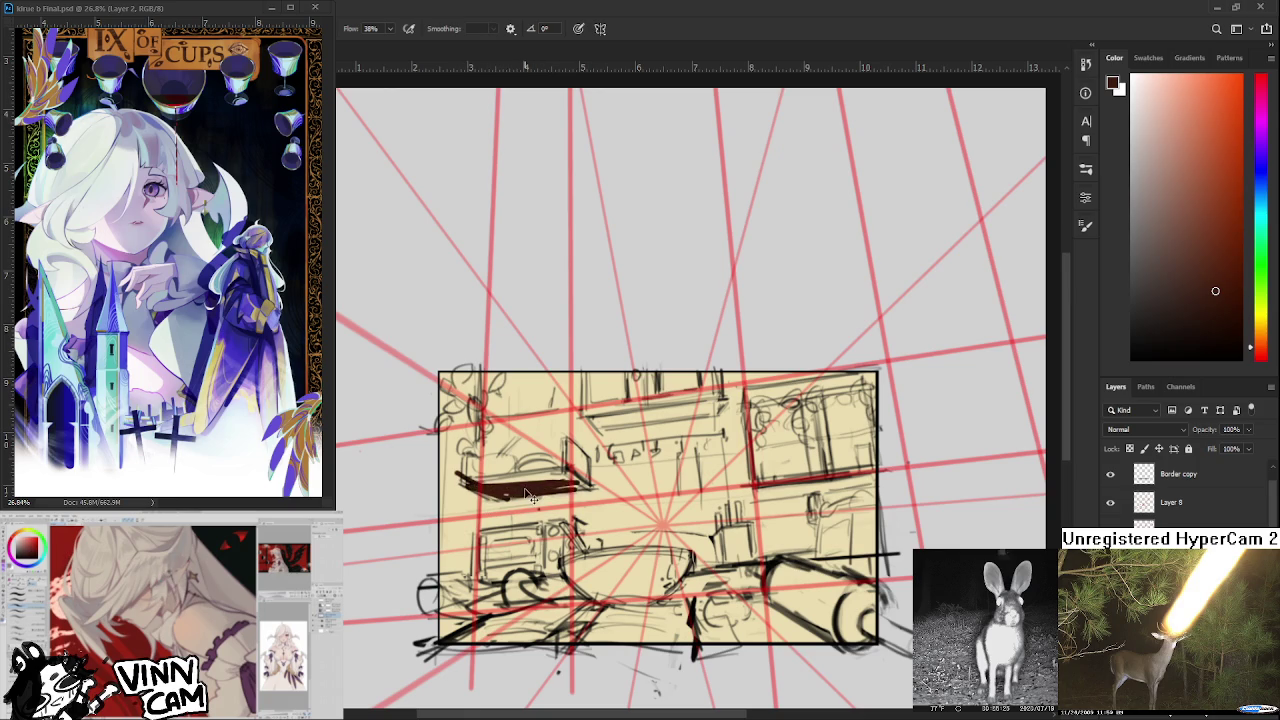
pyautogui.hotkey('ctrl', 'z')
# Paint the low left box in a lighter orange-brown, then add a dark left-edge stroke on Layer 13.
pyautogui.scroll(1, 523, 488)
pyautogui.scroll(1, 524, 488)
pyautogui.moveTo(1190, 208); pyautogui.dragTo(1176, 180)
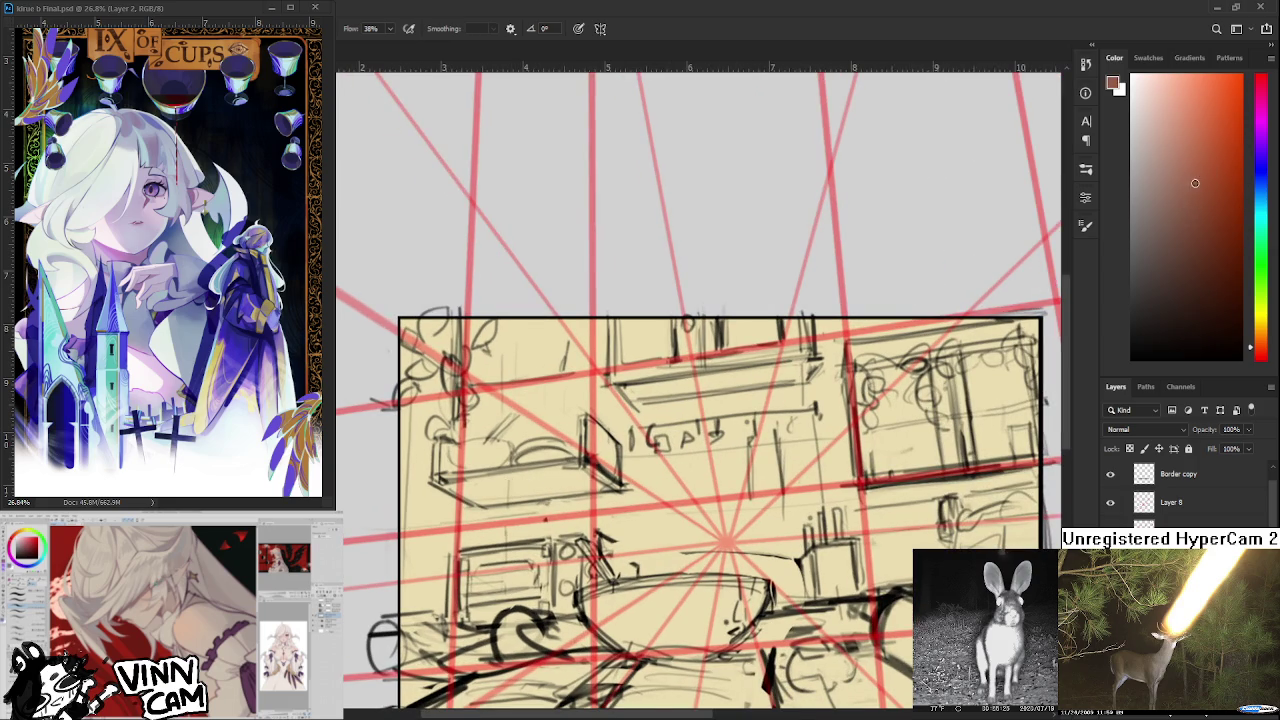
pyautogui.moveTo(1255, 350); pyautogui.dragTo(1254, 343)
pyautogui.moveTo(1182, 181); pyautogui.dragTo(1189, 180)
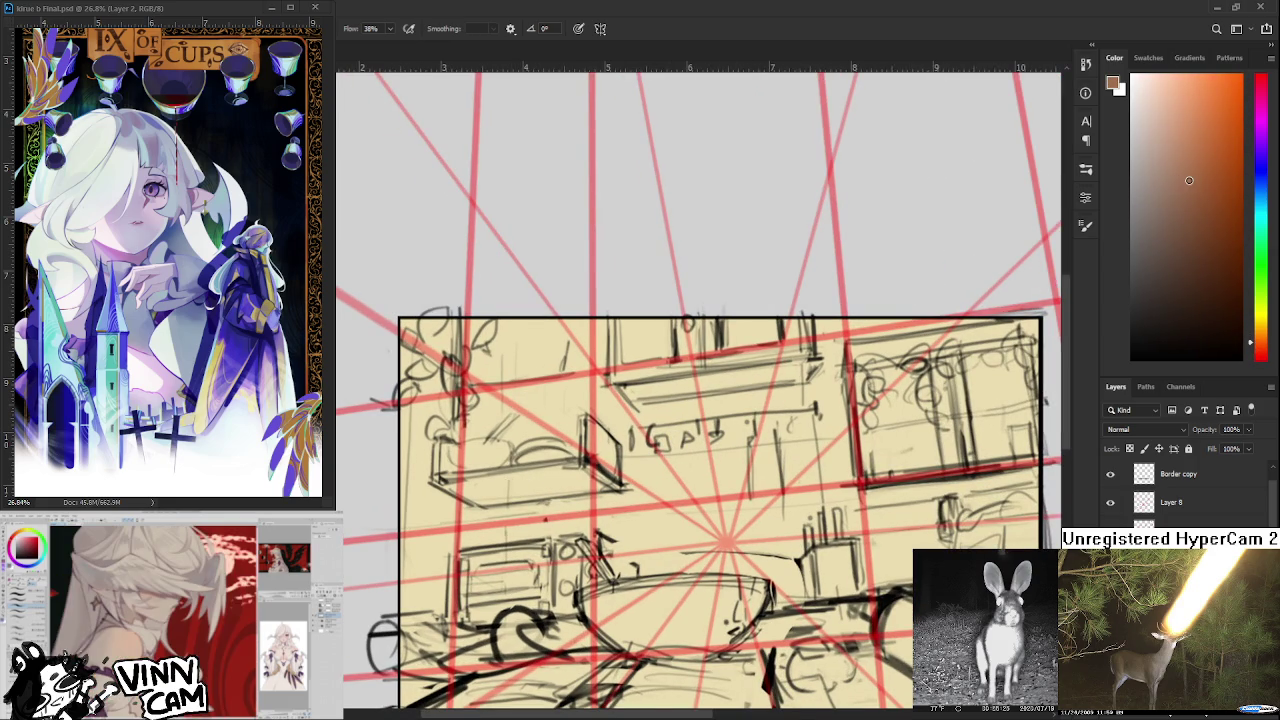
pyautogui.moveTo(428, 484)
pyautogui.mouseDown()
pyautogui.moveTo(566, 474)
pyautogui.moveTo(582, 488)
pyautogui.mouseUp()
pyautogui.moveTo(486, 478)
pyautogui.mouseDown()
pyautogui.moveTo(572, 460)
pyautogui.moveTo(604, 488)
pyautogui.moveTo(482, 496)
pyautogui.moveTo(540, 504)
pyautogui.mouseUp()
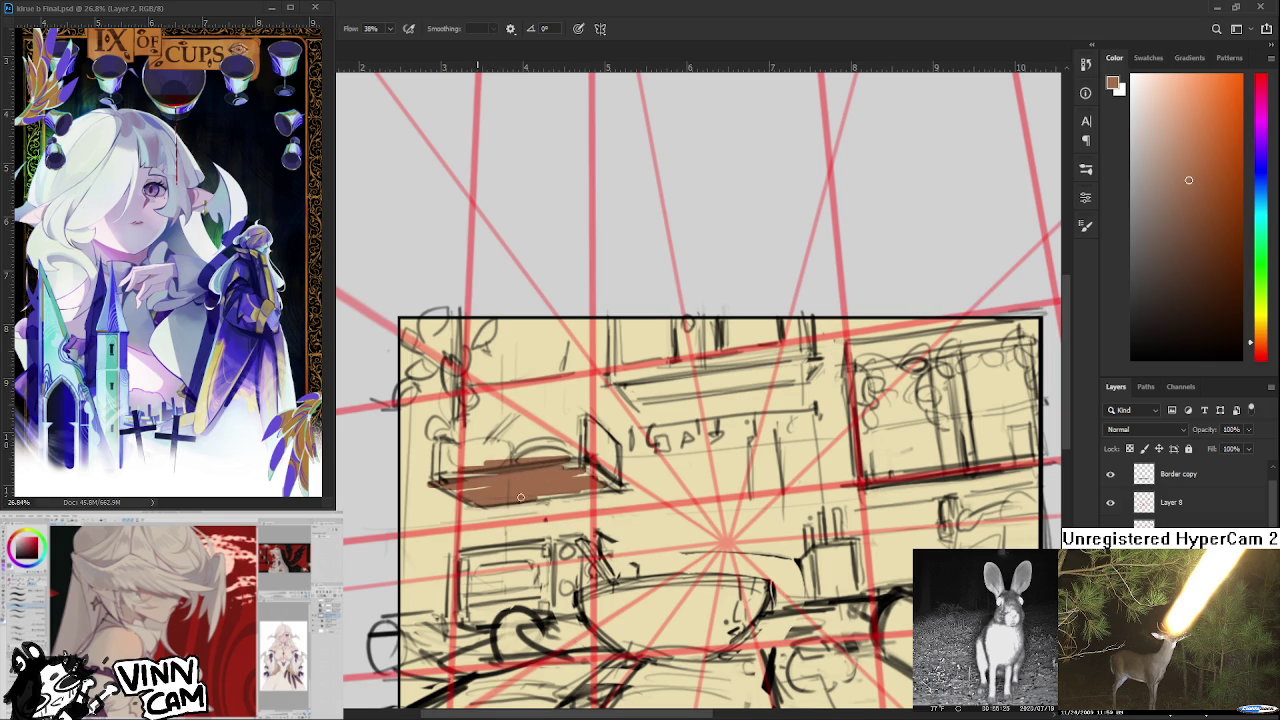
pyautogui.scroll(-5, 520, 487)
pyautogui.scroll(5, 578, 556)
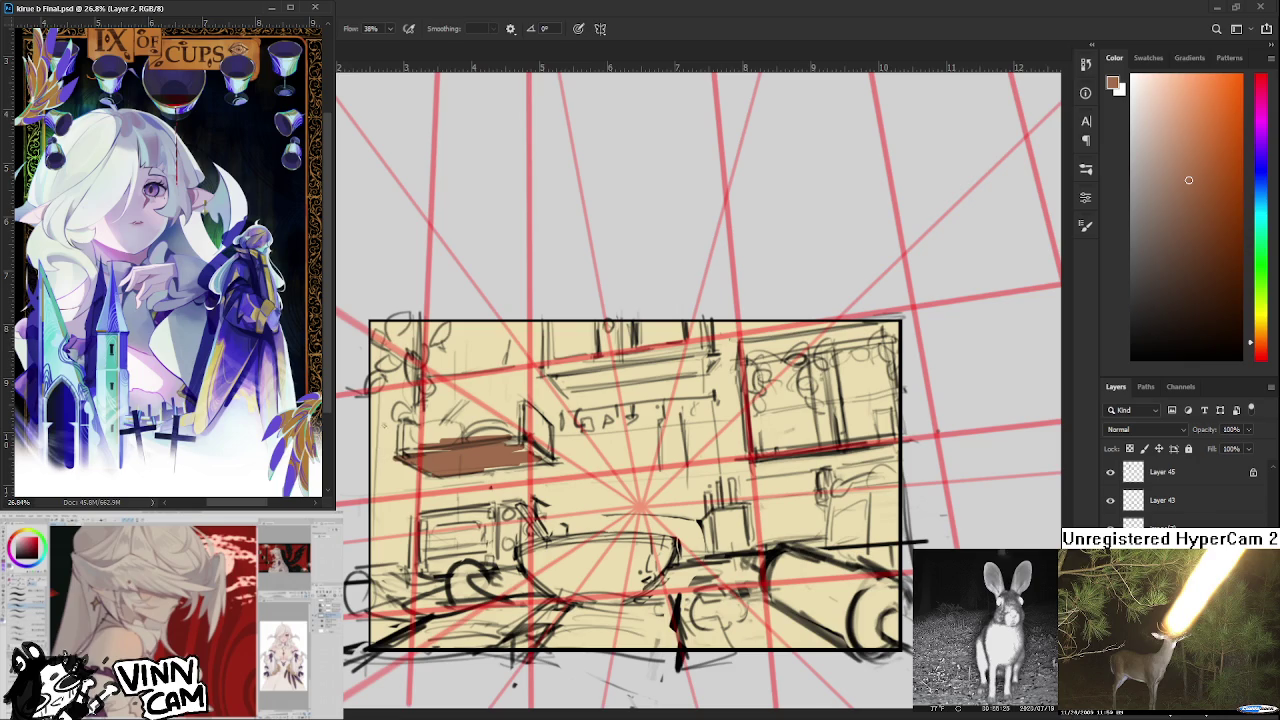
pyautogui.keyDown('ctrl'); pyautogui.click(400, 440); pyautogui.keyUp('ctrl')
pyautogui.moveTo(400, 424); pyautogui.dragTo(401, 456)
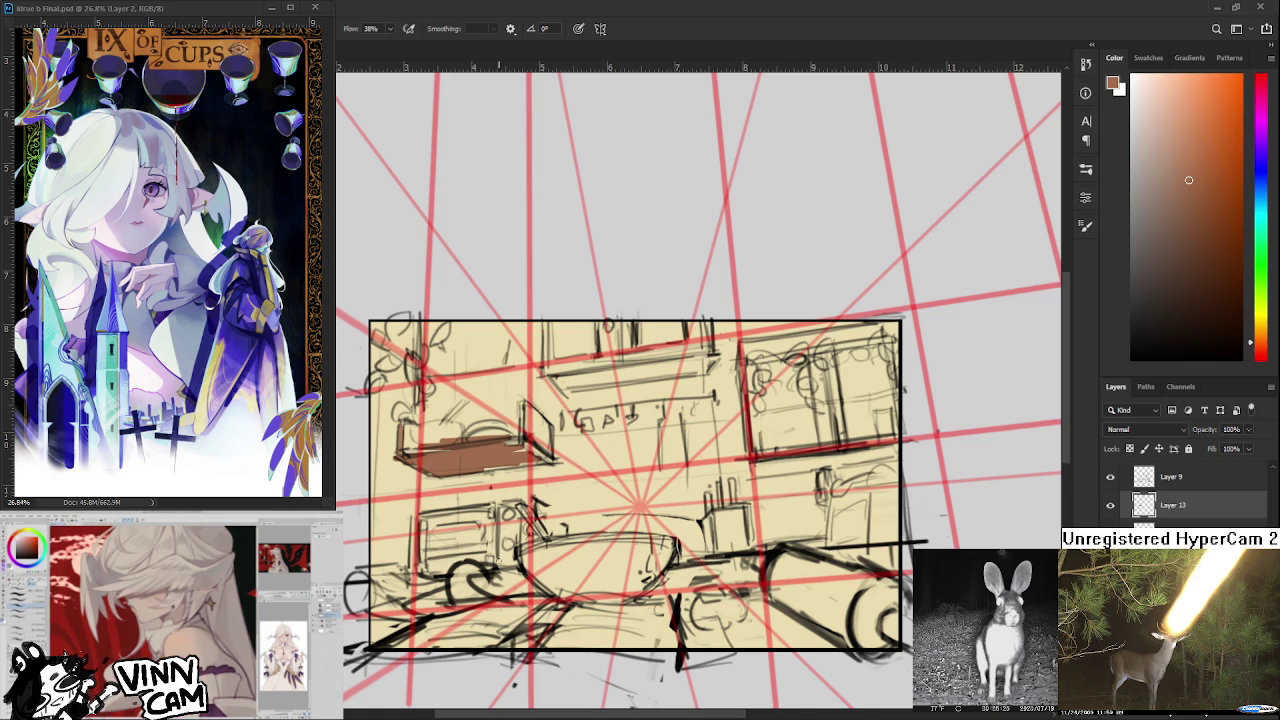
# Darken the box's end panel, bottom and left edges, then erase to lighten its edges.
pyautogui.scroll(1, 698, 389)
pyautogui.scroll(1, 698, 389)
pyautogui.scroll(1, 698, 389)
pyautogui.moveTo(548, 426)
pyautogui.mouseDown()
pyautogui.moveTo(546, 464)
pyautogui.moveTo(576, 482)
pyautogui.moveTo(552, 432)
pyautogui.moveTo(546, 446)
pyautogui.mouseUp()
pyautogui.moveTo(560, 474)
pyautogui.mouseDown()
pyautogui.moveTo(542, 464)
pyautogui.moveTo(576, 466)
pyautogui.moveTo(542, 462)
pyautogui.mouseUp()
pyautogui.moveTo(488, 500); pyautogui.dragTo(586, 474)
pyautogui.moveTo(424, 476)
pyautogui.mouseDown()
pyautogui.moveTo(478, 470)
pyautogui.moveTo(414, 478)
pyautogui.mouseUp()
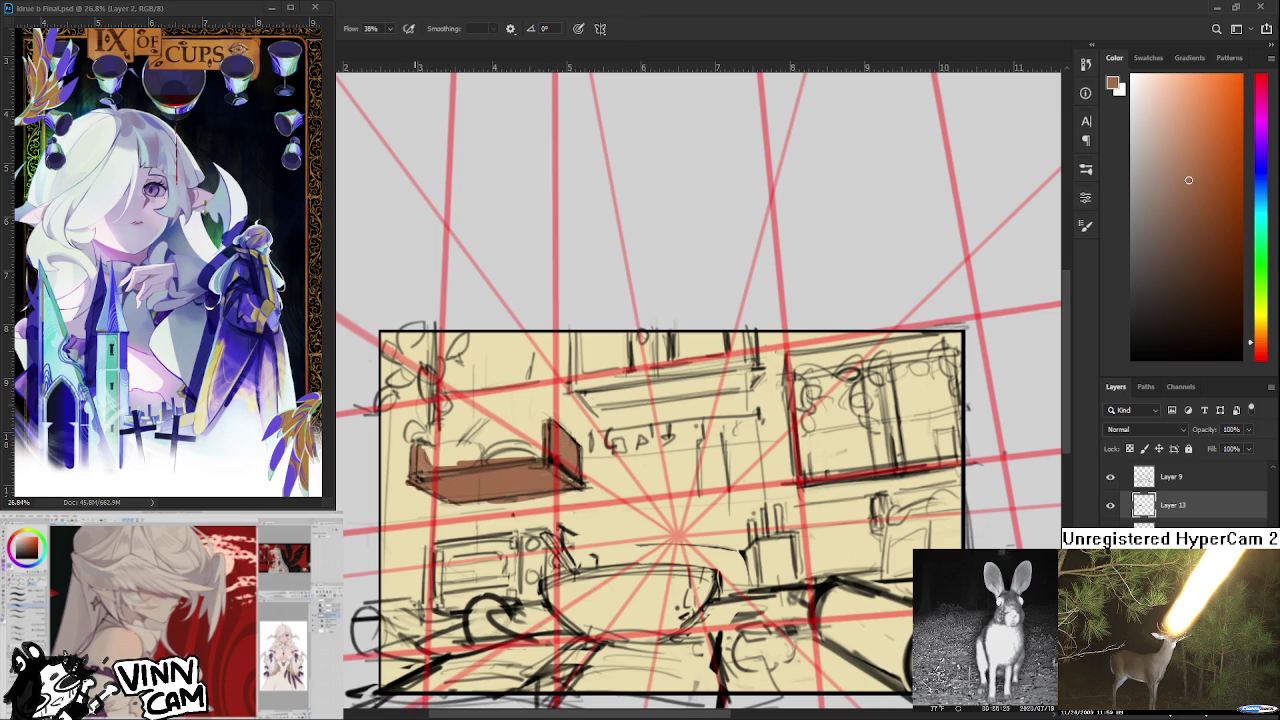
pyautogui.scroll(-1, 500, 500)
pyautogui.press('e')
pyautogui.moveTo(534, 476)
pyautogui.mouseDown()
pyautogui.moveTo(492, 478)
pyautogui.moveTo(556, 470)
pyautogui.mouseUp()
pyautogui.moveTo(456, 438)
pyautogui.mouseDown()
pyautogui.moveTo(520, 434)
pyautogui.moveTo(428, 443)
pyautogui.moveTo(426, 428)
pyautogui.mouseUp()
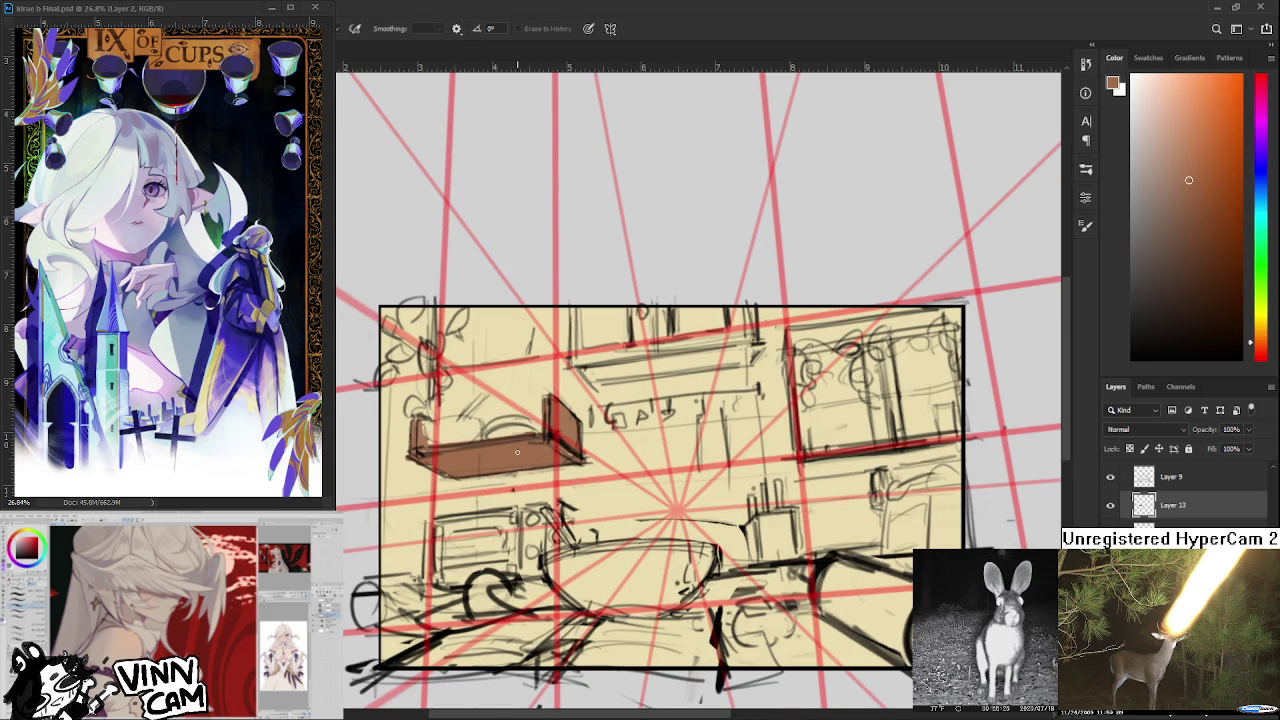
pyautogui.scroll(-2, 517, 452)
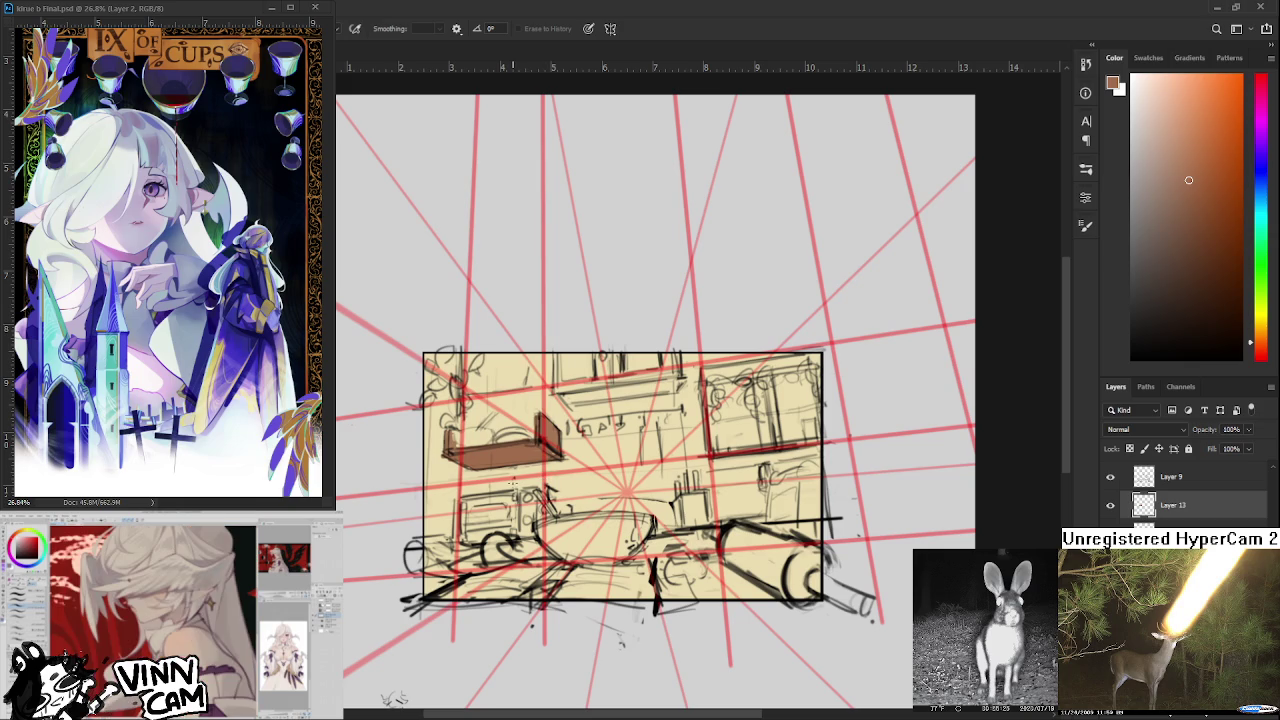
pyautogui.scroll(2, 604, 488)
pyautogui.moveTo(604, 488); pyautogui.dragTo(424, 541)
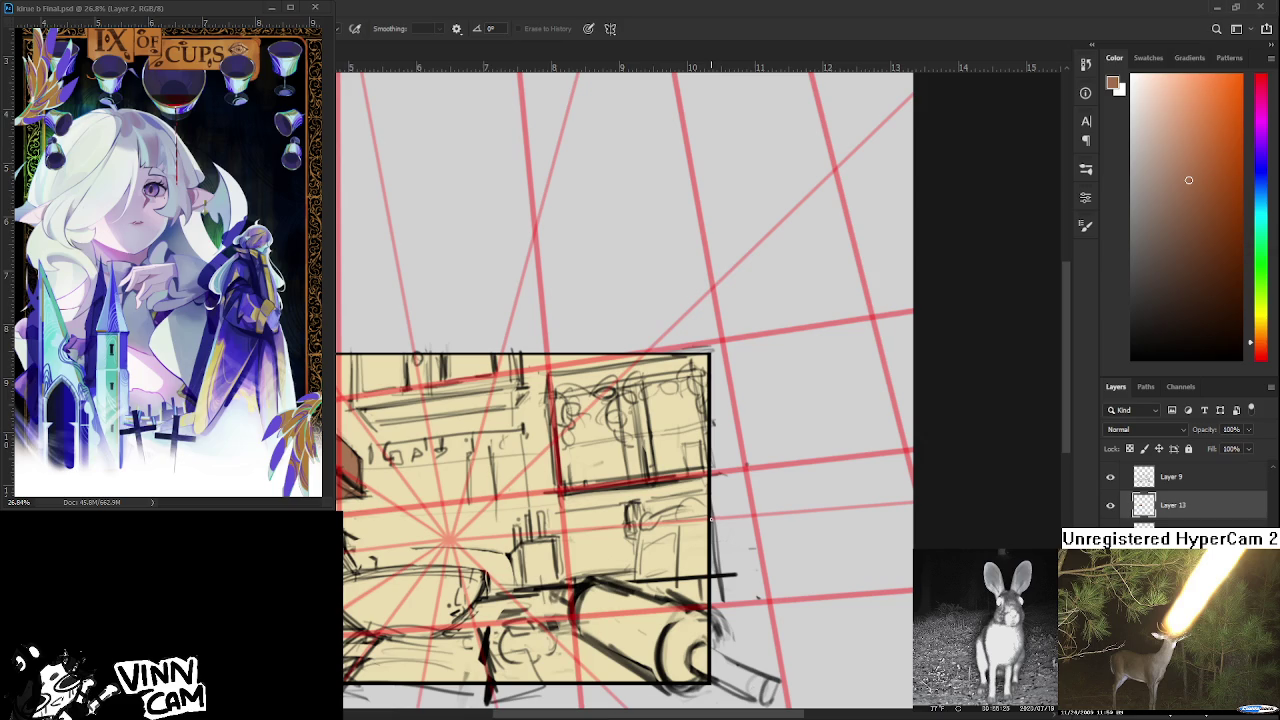
# Pan the sketch's left side into view and return to the Brush tool.
pyautogui.moveTo(676, 455); pyautogui.dragTo(774, 449)
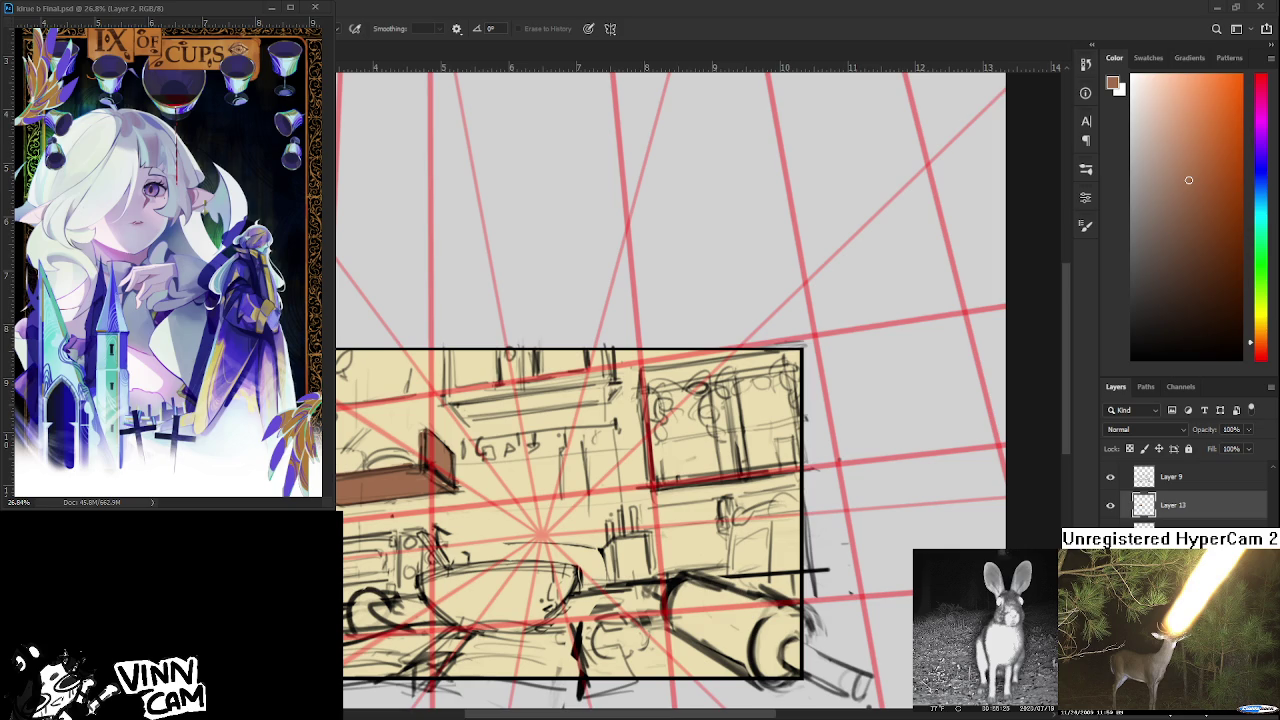
pyautogui.press('b')
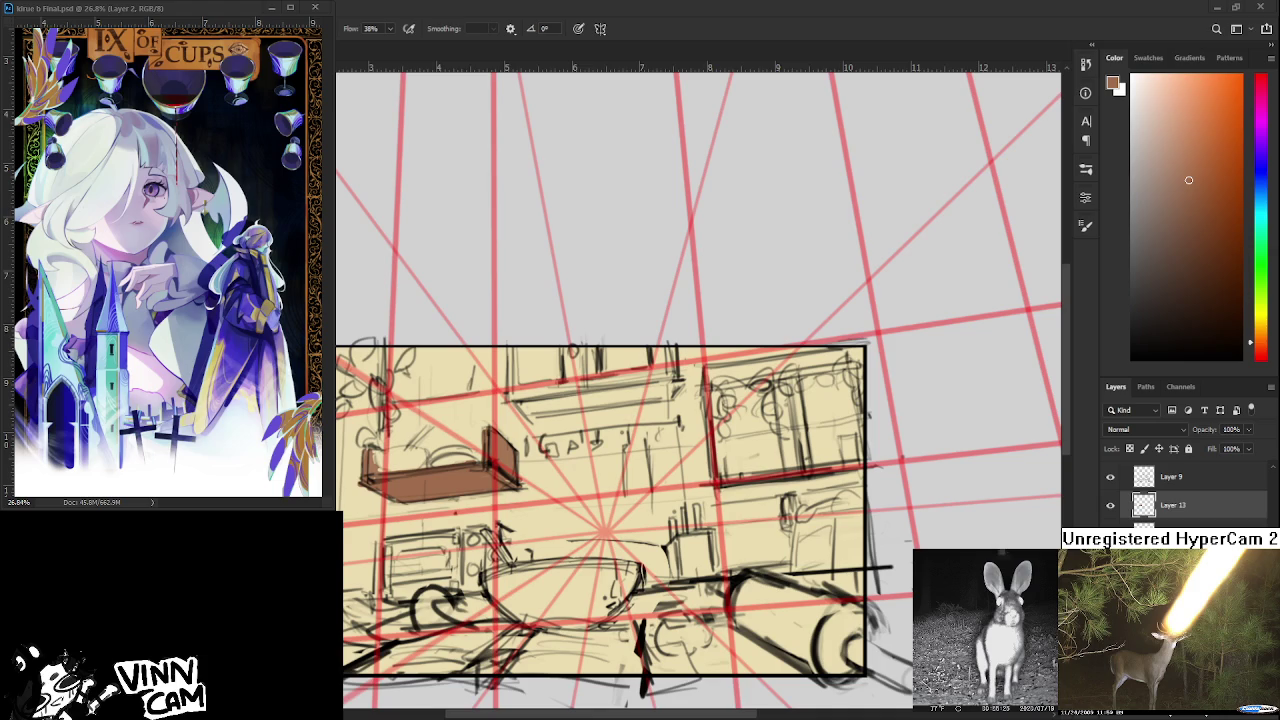
pyautogui.scroll(-2, 614, 640)
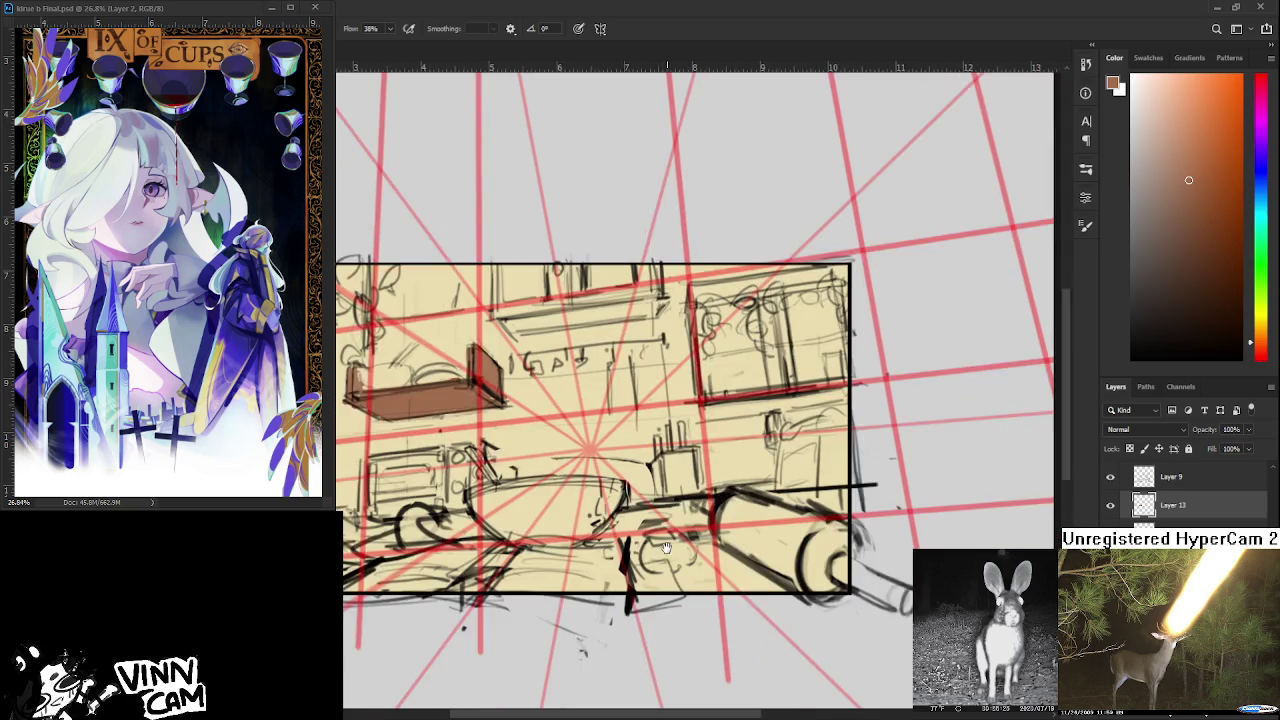
pyautogui.scroll(1, 790, 562)
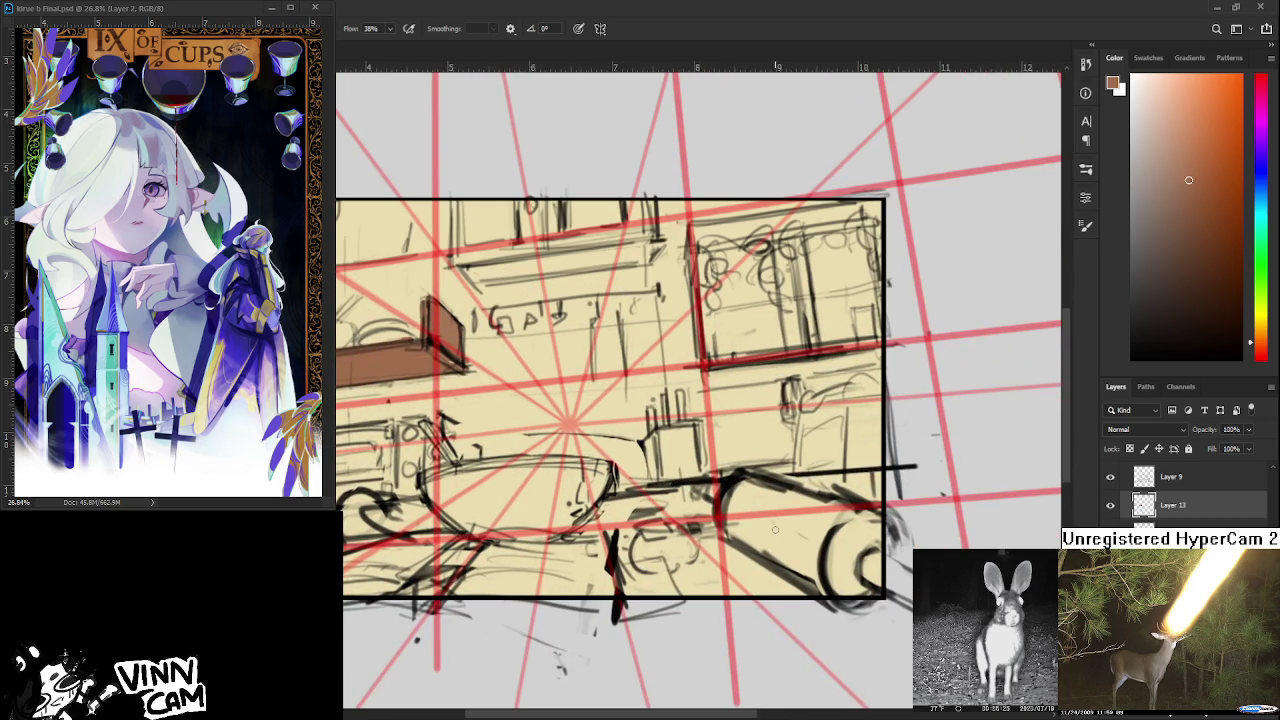
pyautogui.moveTo(560, 430); pyautogui.dragTo(644, 440)
pyautogui.moveTo(788, 582); pyautogui.dragTo(795, 622)
pyautogui.hotkey('ctrl', 'z')
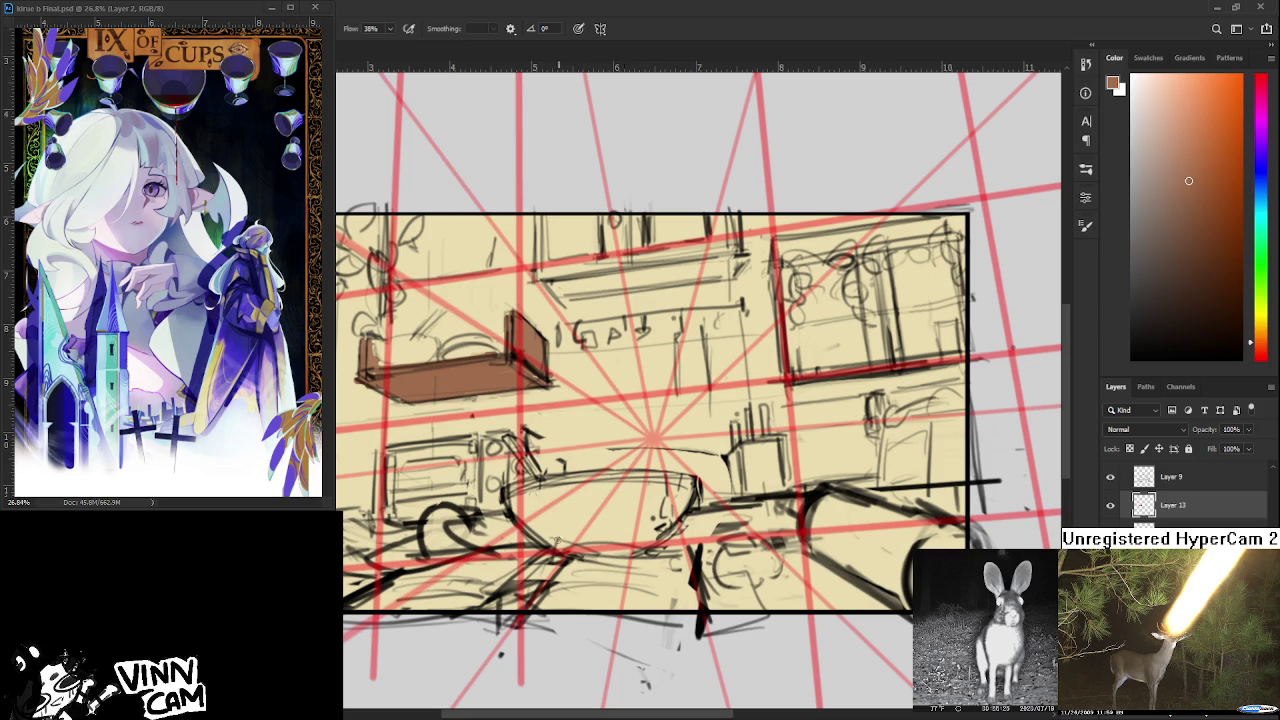
# Paint brown over the lower-right cylinder shape, extending across its upper edge.
pyautogui.moveTo(657, 500); pyautogui.dragTo(487, 494)
pyautogui.moveTo(598, 525)
pyautogui.mouseDown()
pyautogui.moveTo(620, 570)
pyautogui.moveTo(652, 576)
pyautogui.mouseUp()
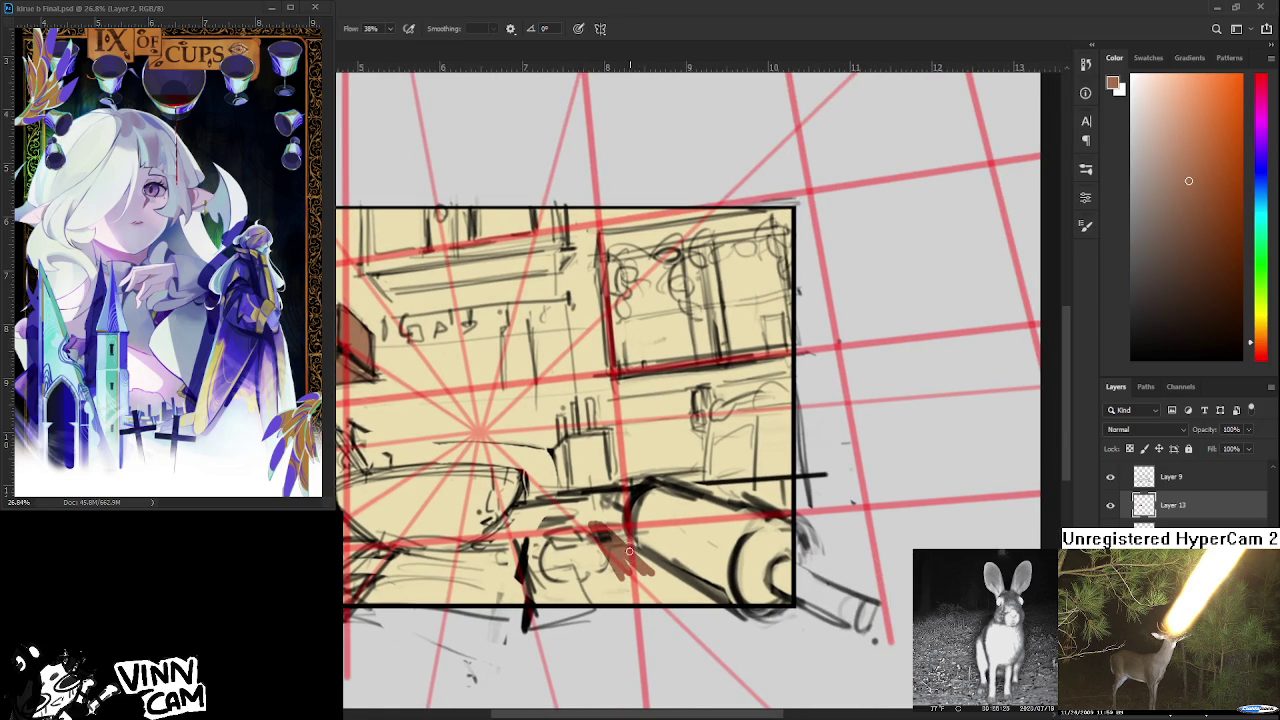
pyautogui.moveTo(598, 530)
pyautogui.mouseDown()
pyautogui.moveTo(572, 595)
pyautogui.moveTo(545, 602)
pyautogui.mouseUp()
pyautogui.moveTo(555, 510); pyautogui.dragTo(522, 600)
pyautogui.moveTo(600, 500)
pyautogui.mouseDown()
pyautogui.moveTo(548, 513)
pyautogui.moveTo(615, 500)
pyautogui.moveTo(600, 555)
pyautogui.moveTo(695, 595)
pyautogui.mouseUp()
pyautogui.moveTo(575, 600); pyautogui.dragTo(720, 600)
pyautogui.moveTo(614, 597); pyautogui.dragTo(785, 600)
# Fill the cylinder's right half and its right, lower and lower-left edges with brown.
pyautogui.moveTo(670, 540); pyautogui.dragTo(790, 585)
pyautogui.moveTo(625, 530)
pyautogui.mouseDown()
pyautogui.moveTo(792, 510)
pyautogui.moveTo(627, 495)
pyautogui.moveTo(830, 490)
pyautogui.mouseUp()
pyautogui.moveTo(720, 490)
pyautogui.mouseDown()
pyautogui.moveTo(805, 545)
pyautogui.moveTo(805, 610)
pyautogui.mouseUp()
pyautogui.moveTo(800, 550); pyautogui.dragTo(845, 570)
pyautogui.moveTo(562, 533); pyautogui.dragTo(823, 543)
pyautogui.moveTo(465, 598)
pyautogui.mouseDown()
pyautogui.moveTo(440, 565)
pyautogui.moveTo(405, 560)
pyautogui.mouseUp()
pyautogui.moveTo(690, 540); pyautogui.dragTo(490, 552)
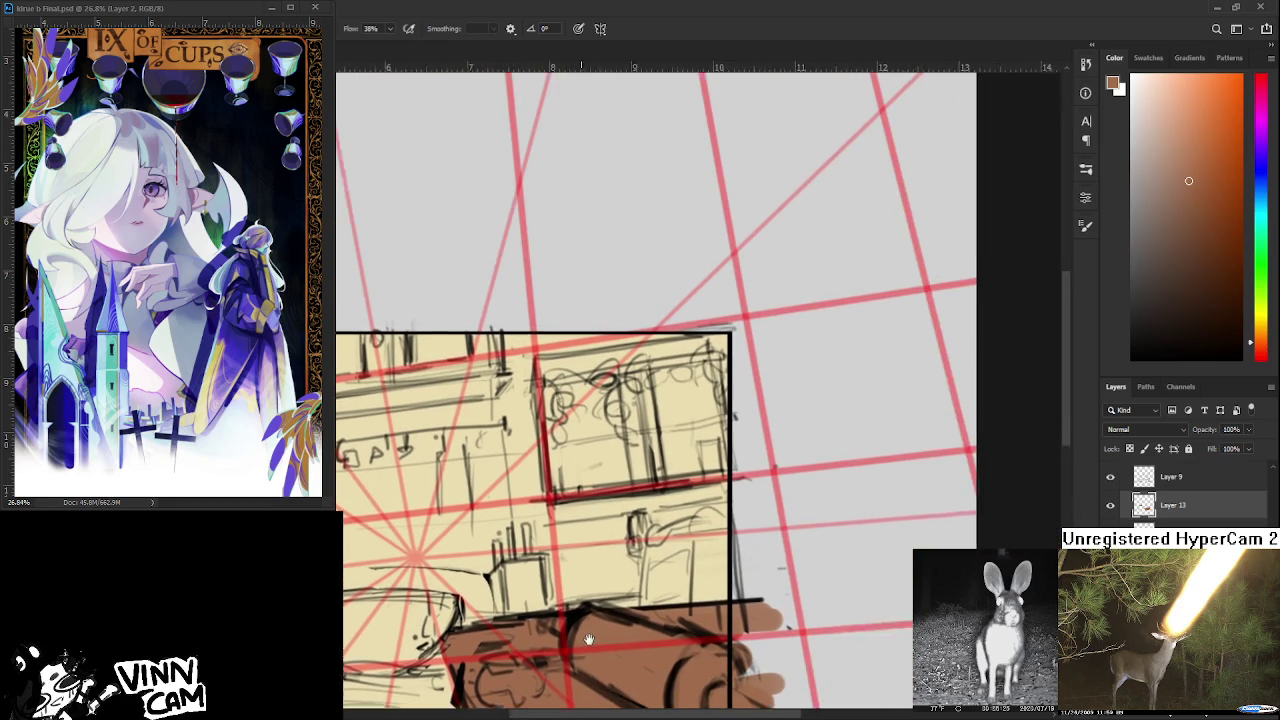
pyautogui.moveTo(765, 443); pyautogui.dragTo(615, 553)
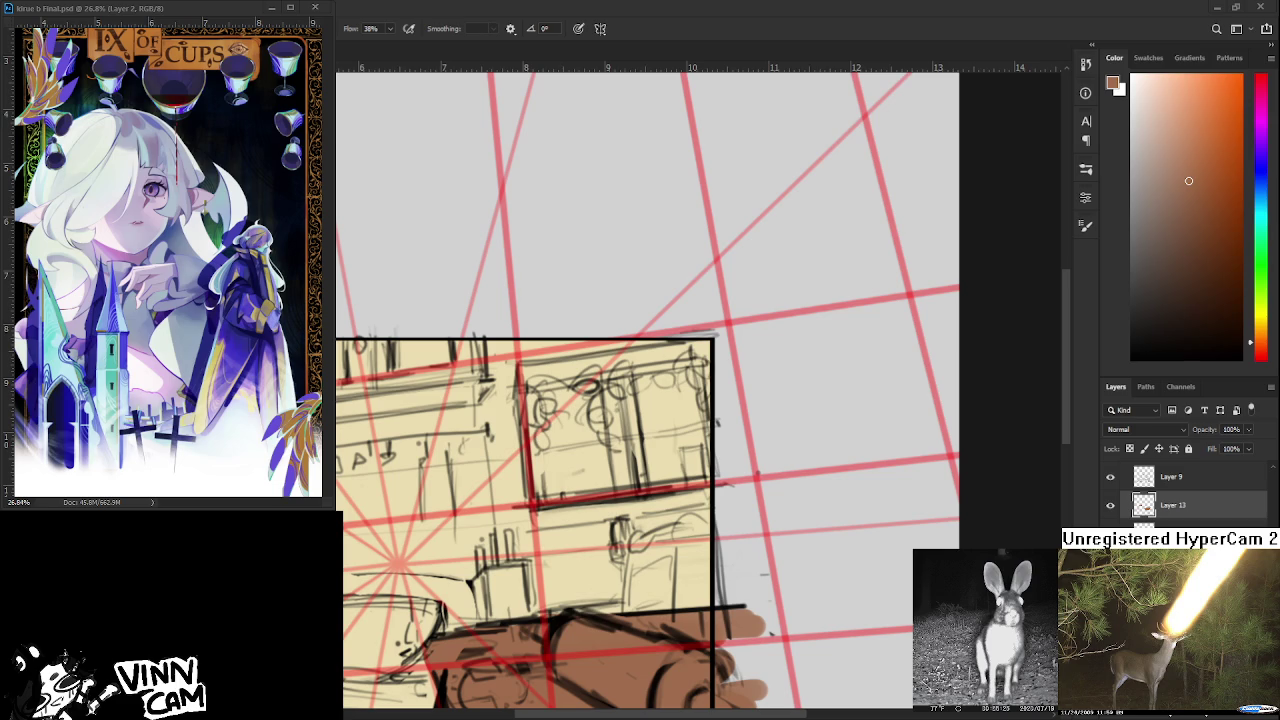
# Reposition the view and eyedrop the couch's brown tones.
pyautogui.scroll(-1, 592, 585)
pyautogui.scroll(-2, 587, 573)
pyautogui.moveTo(587, 573); pyautogui.dragTo(639, 464)
pyautogui.scroll(-1, 639, 464)
pyautogui.scroll(-1, 600, 520)
pyautogui.keyDown('alt'); pyautogui.click(545, 570); pyautogui.keyUp('alt')
pyautogui.moveTo(488, 516)
pyautogui.mouseDown()
pyautogui.moveTo(578, 510)
pyautogui.moveTo(576, 522)
pyautogui.mouseUp()
pyautogui.scroll(1, 578, 510)
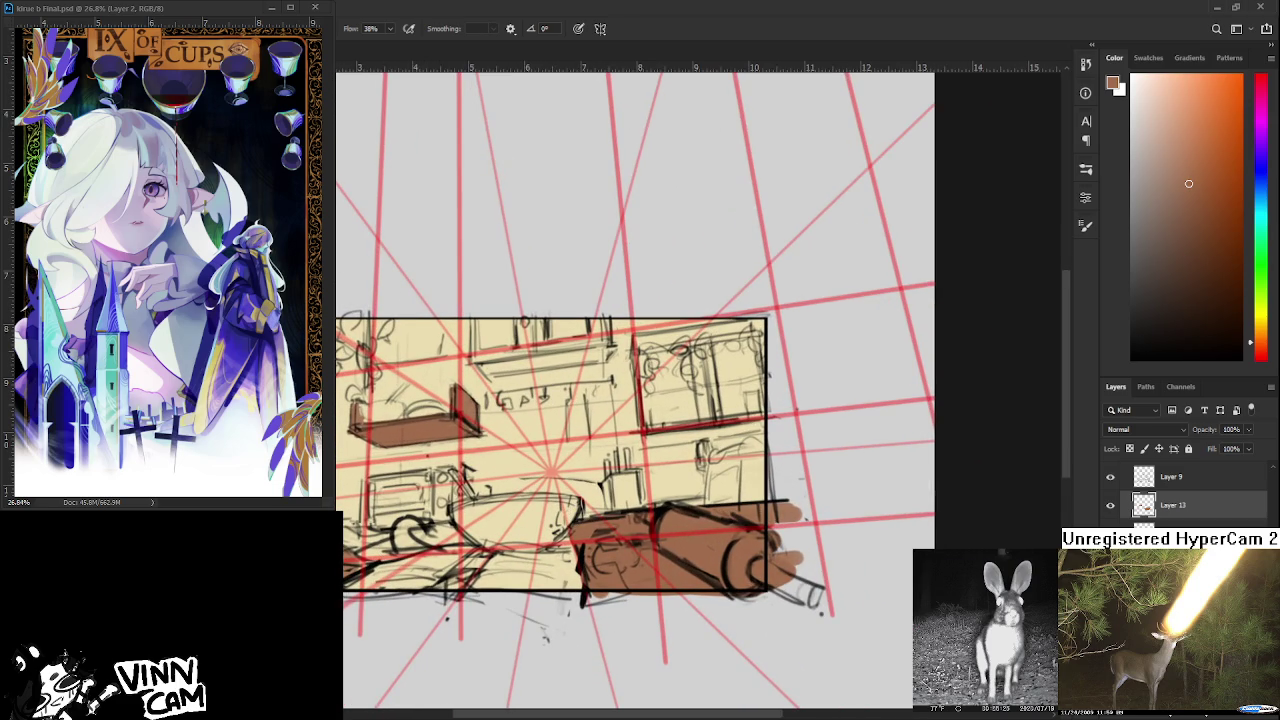
pyautogui.moveTo(363, 563); pyautogui.dragTo(195, 599)
pyautogui.keyDown('alt'); pyautogui.click(540, 568); pyautogui.keyUp('alt')
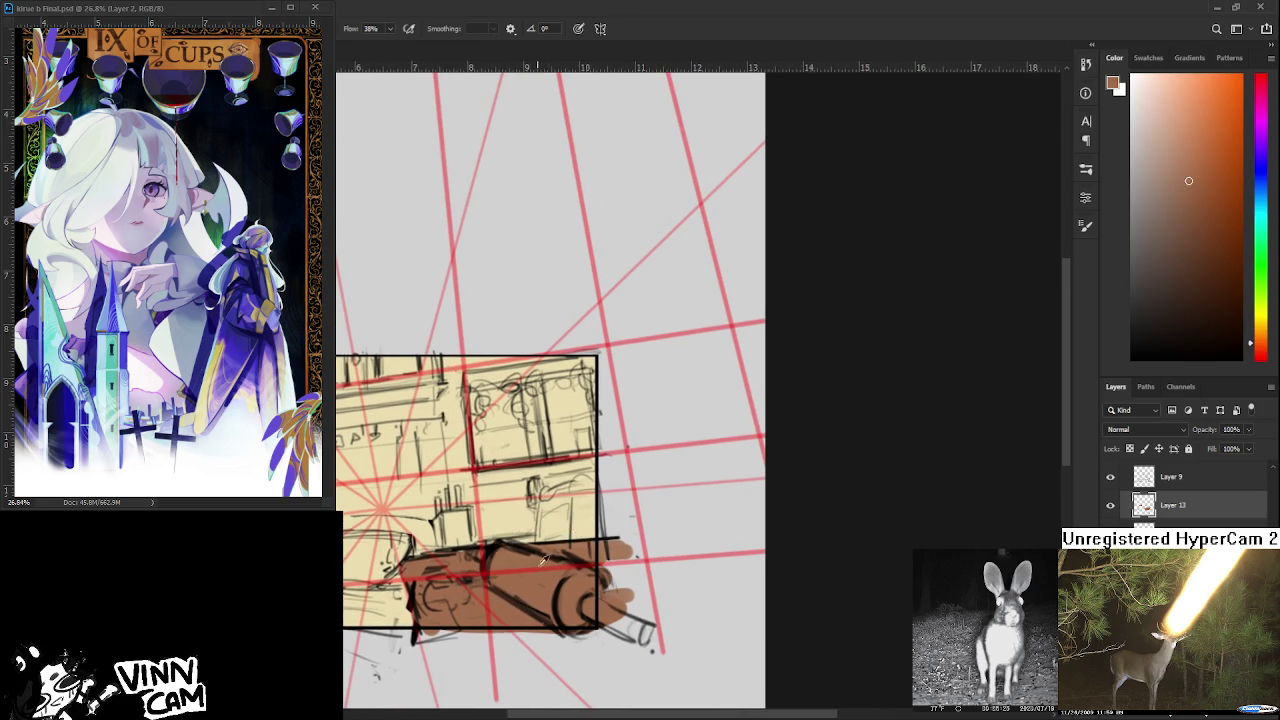
pyautogui.moveTo(555, 526); pyautogui.dragTo(660, 551)
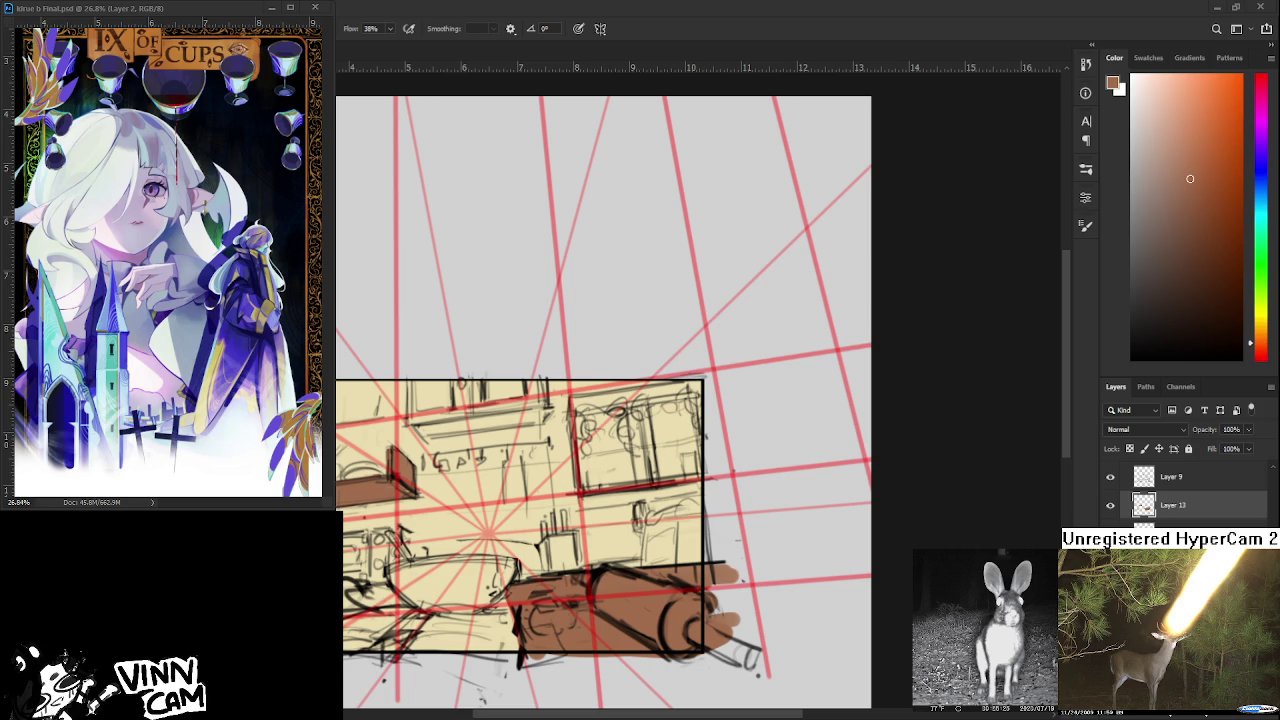
# Paint white along the top window's edge, then sample beige wall and shelf tones.
pyautogui.click(1131, 105)
pyautogui.moveTo(464, 386); pyautogui.dragTo(530, 407)
pyautogui.keyDown('alt'); pyautogui.click(407, 436); pyautogui.keyUp('alt')
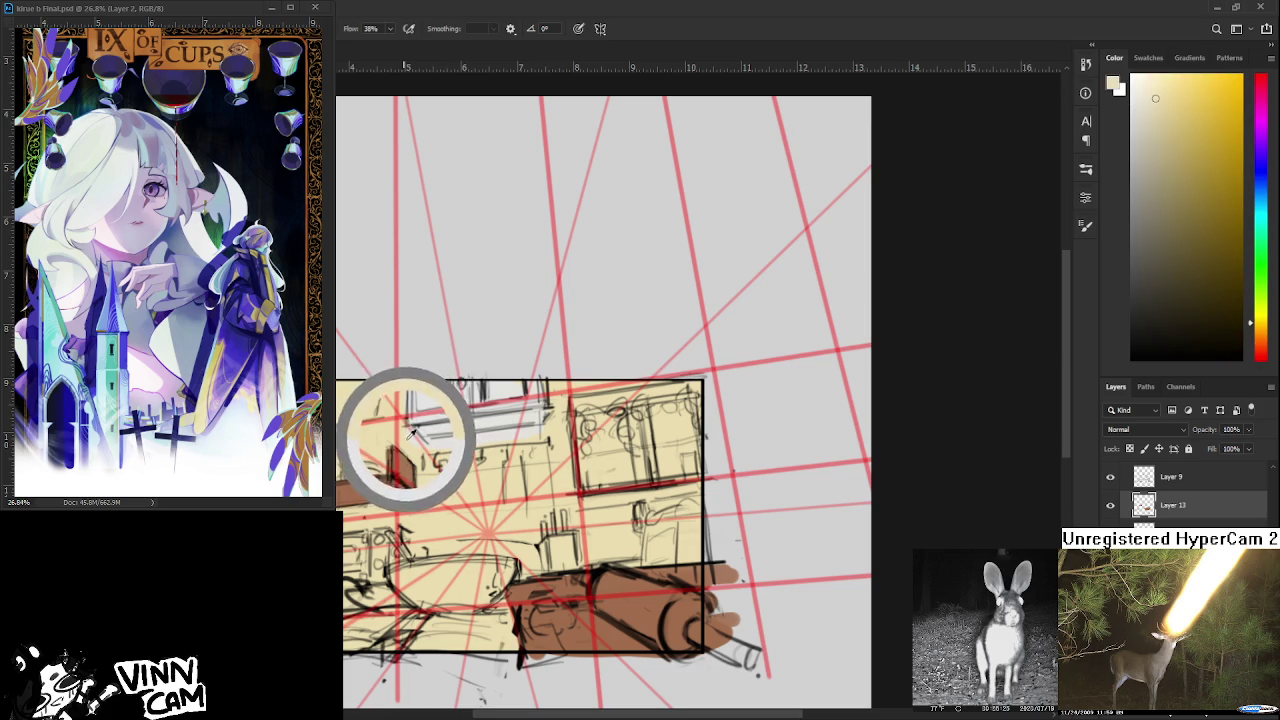
pyautogui.moveTo(443, 440); pyautogui.dragTo(450, 489)
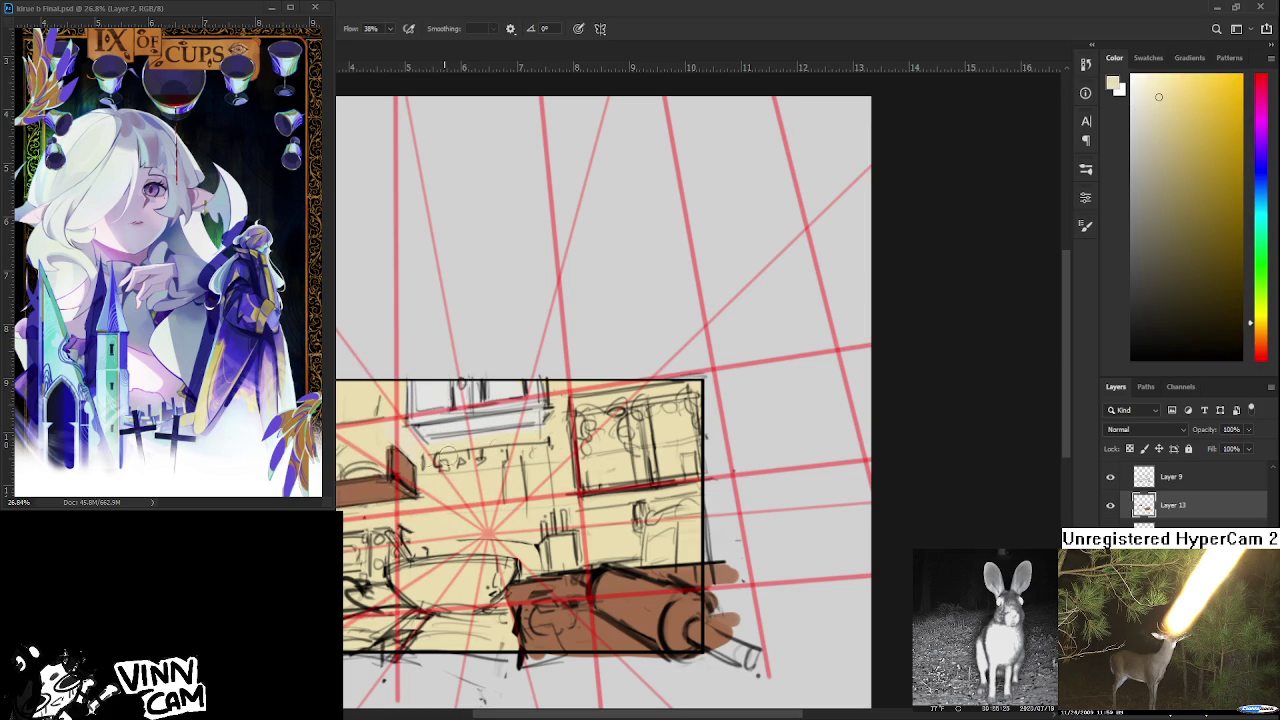
pyautogui.keyDown('alt'); pyautogui.click(506, 384); pyautogui.keyUp('alt')
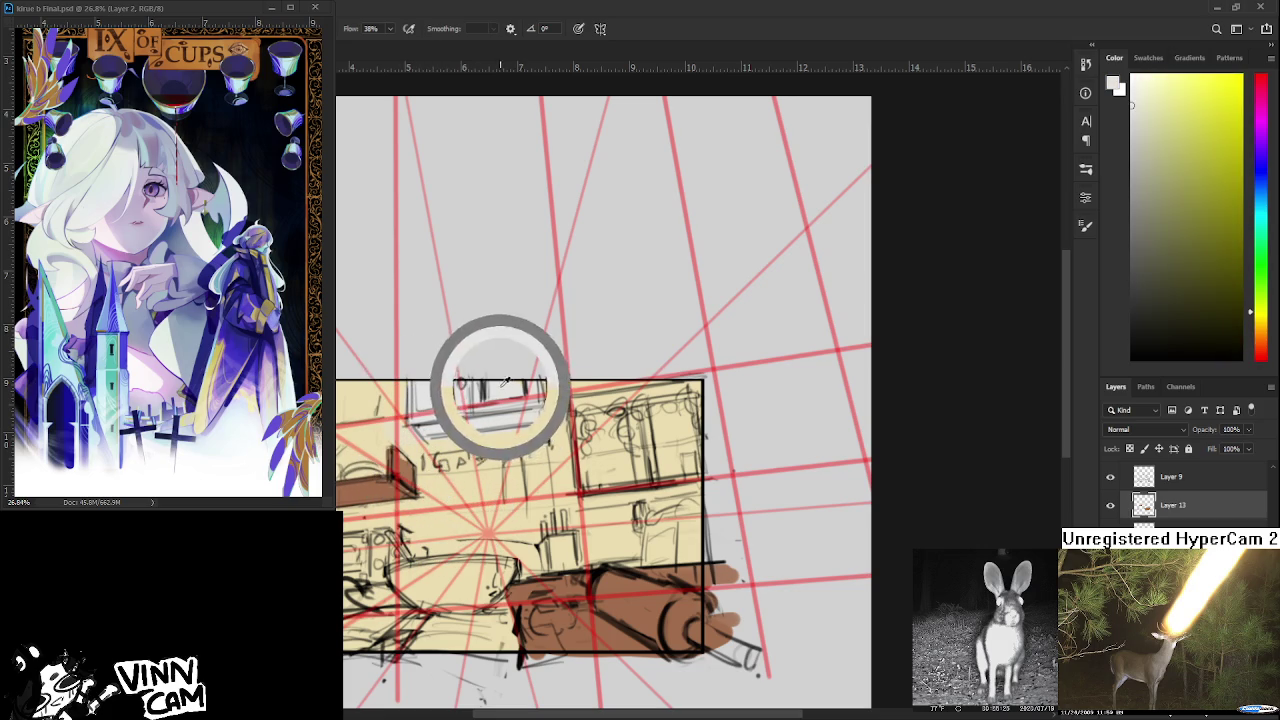
pyautogui.keyDown('alt'); pyautogui.click(518, 409); pyautogui.keyUp('alt')
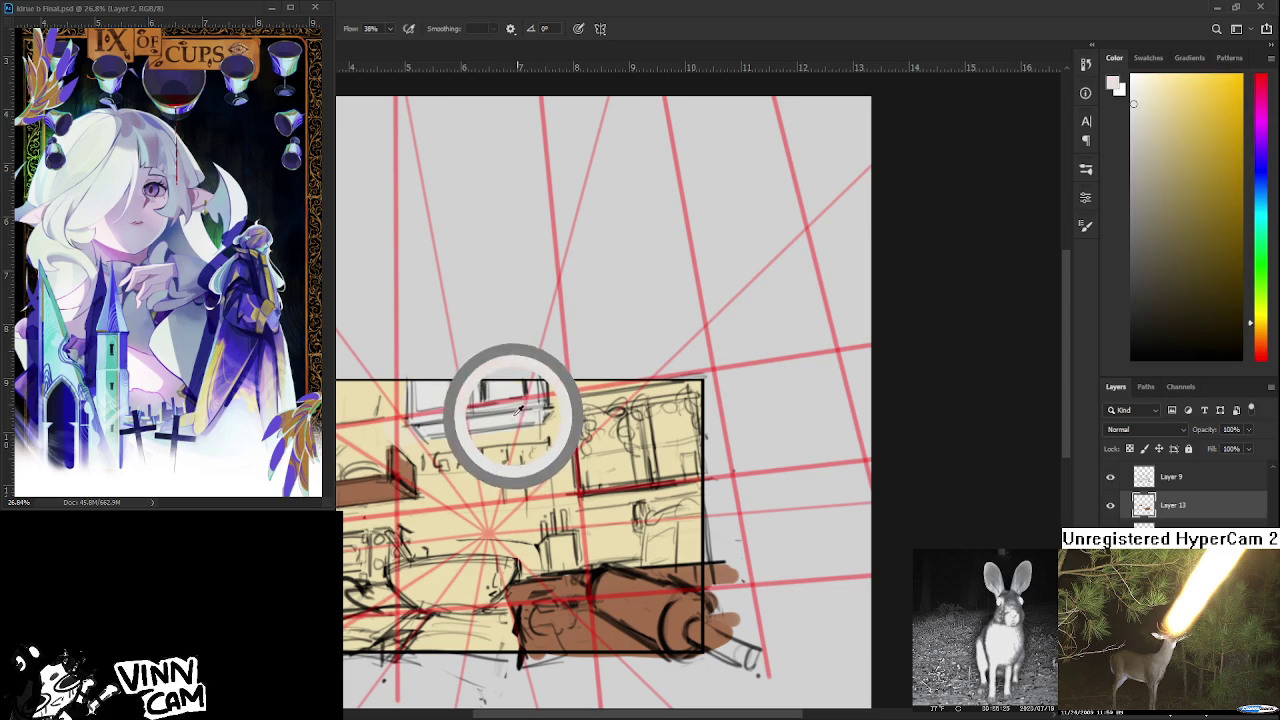
pyautogui.keyDown('alt'); pyautogui.click(413, 446); pyautogui.keyUp('alt')
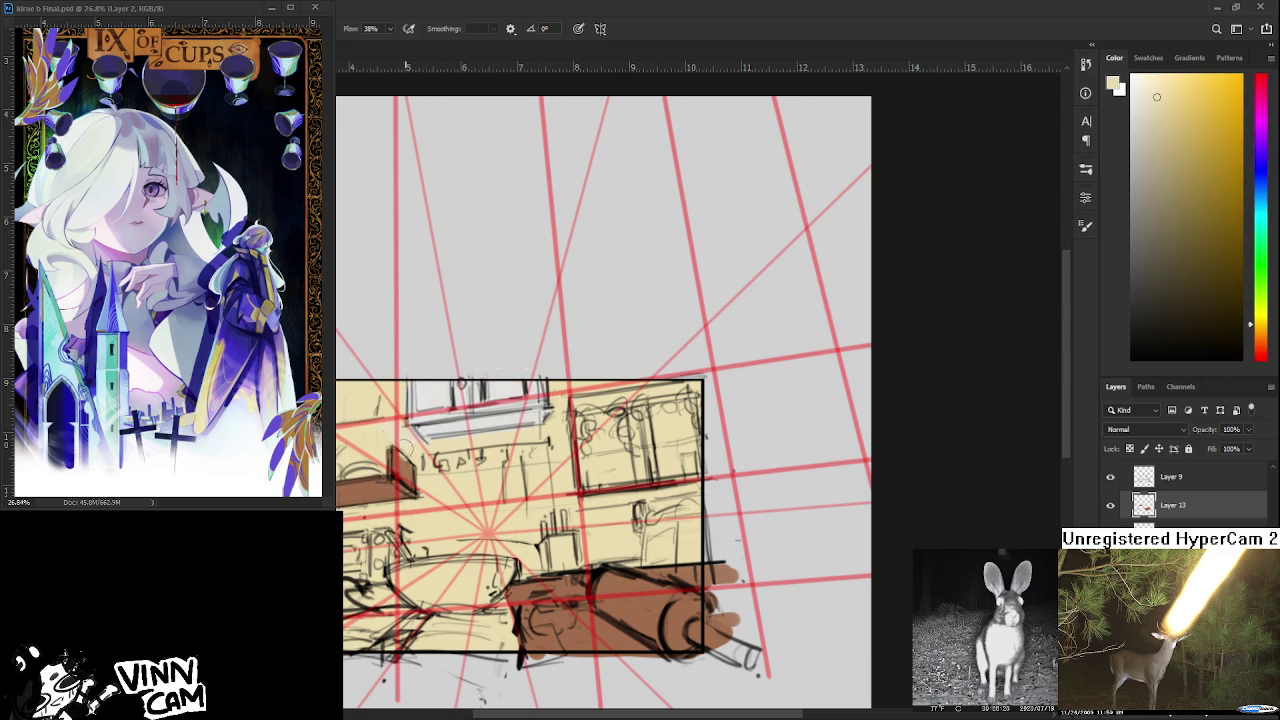
pyautogui.keyDown('alt'); pyautogui.click(400, 458); pyautogui.keyUp('alt')
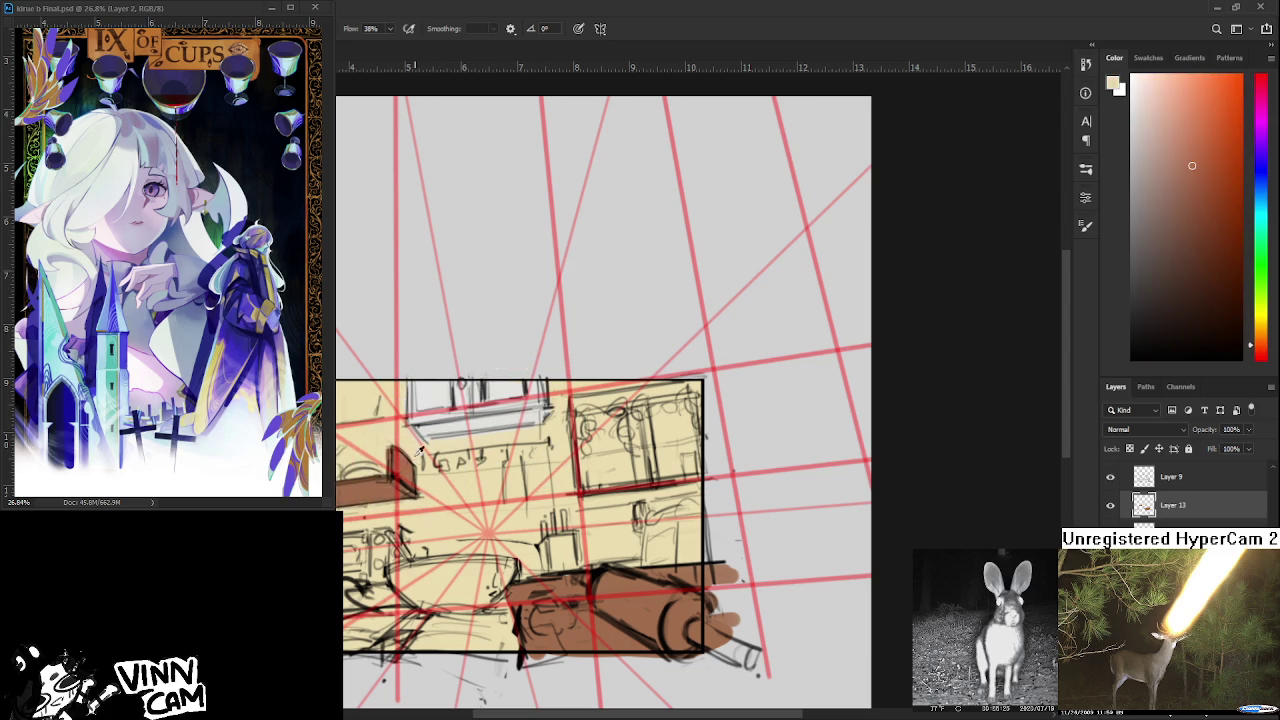
pyautogui.keyDown('alt'); pyautogui.click(406, 444); pyautogui.keyUp('alt')
pyautogui.keyDown('alt'); pyautogui.click(404, 436); pyautogui.keyUp('alt')
pyautogui.keyDown('alt'); pyautogui.click(462, 446); pyautogui.keyUp('alt')
# Bring the upper wall into view and sample white from the top window.
pyautogui.moveTo(567, 435); pyautogui.dragTo(518, 457)
pyautogui.scroll(-1, 655, 459)
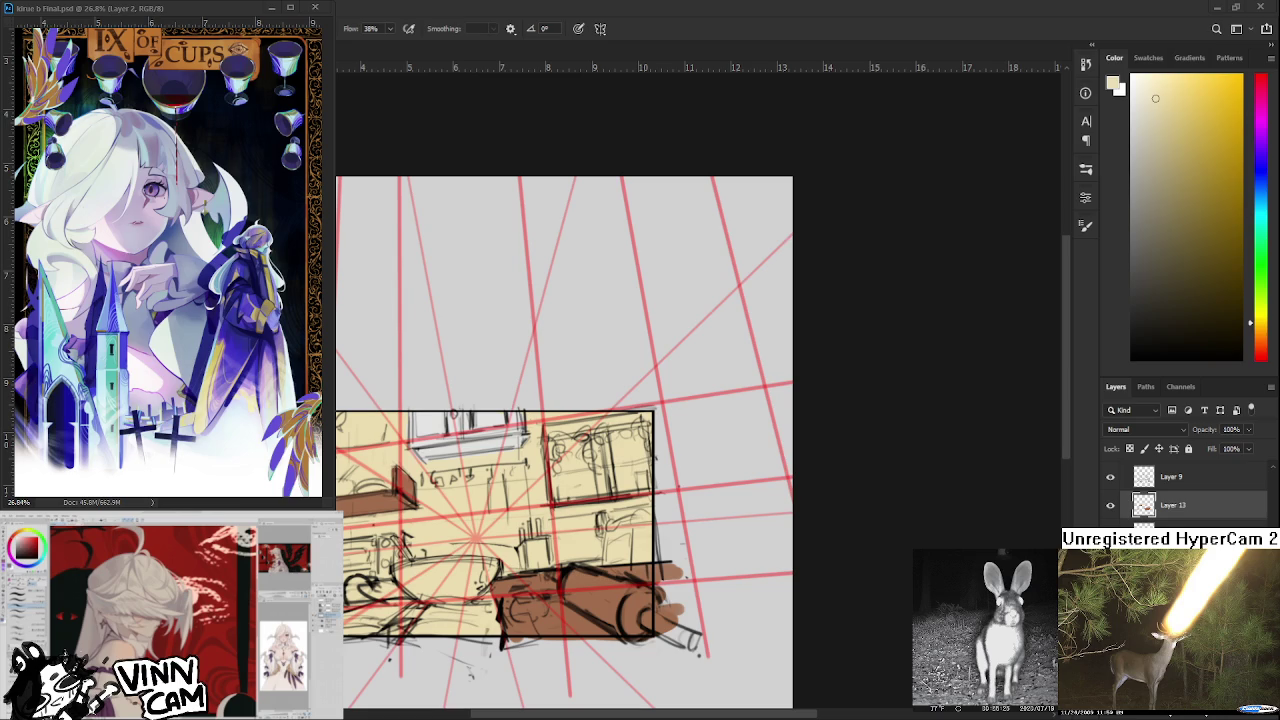
pyautogui.scroll(1, 553, 398)
pyautogui.scroll(1, 553, 398)
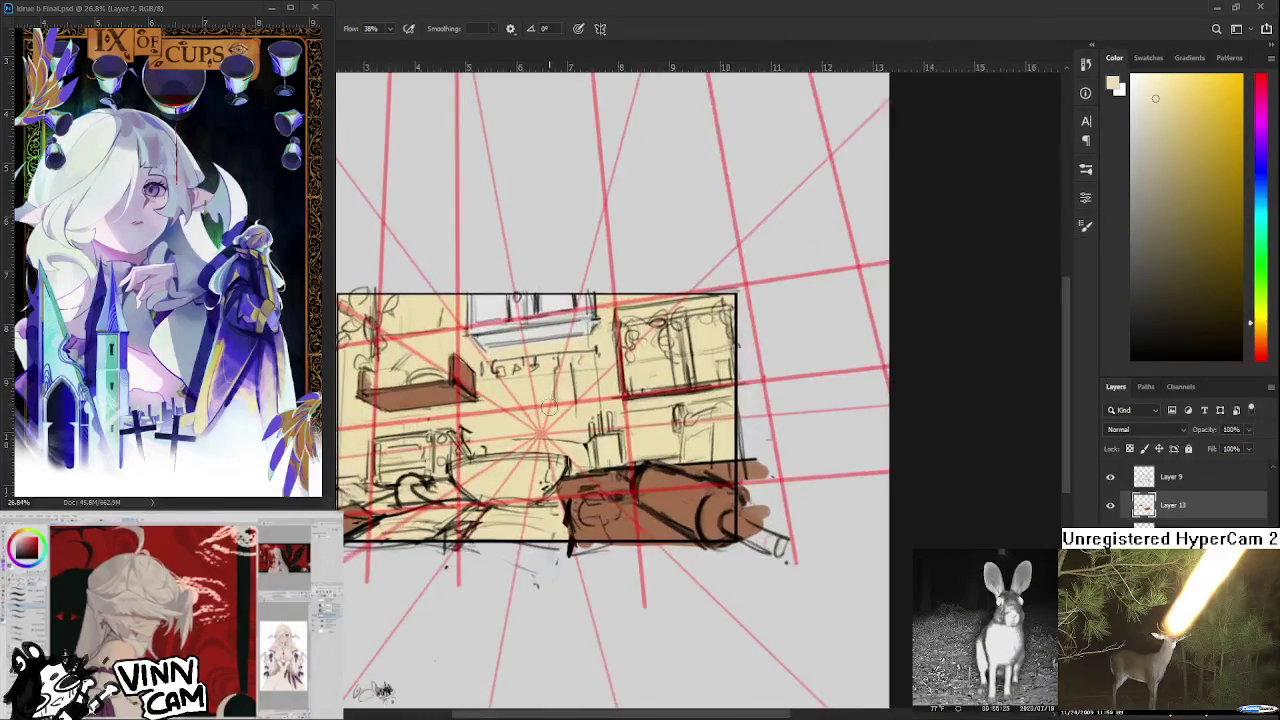
pyautogui.scroll(1, 553, 398)
pyautogui.moveTo(553, 398); pyautogui.dragTo(577, 591)
pyautogui.keyDown('alt'); pyautogui.click(497, 470); pyautogui.keyUp('alt')
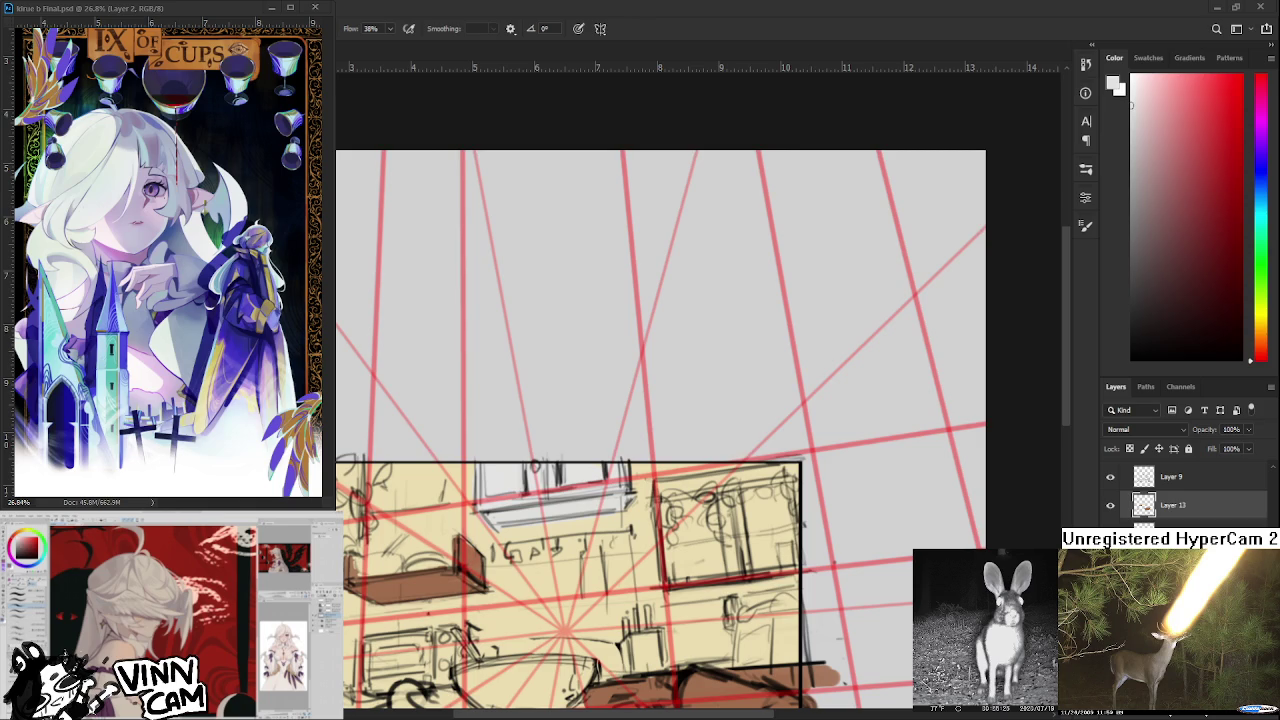
# Pick a light blue and brush it across the right window's panes, redoing one stroke.
pyautogui.scroll(1, 715, 552)
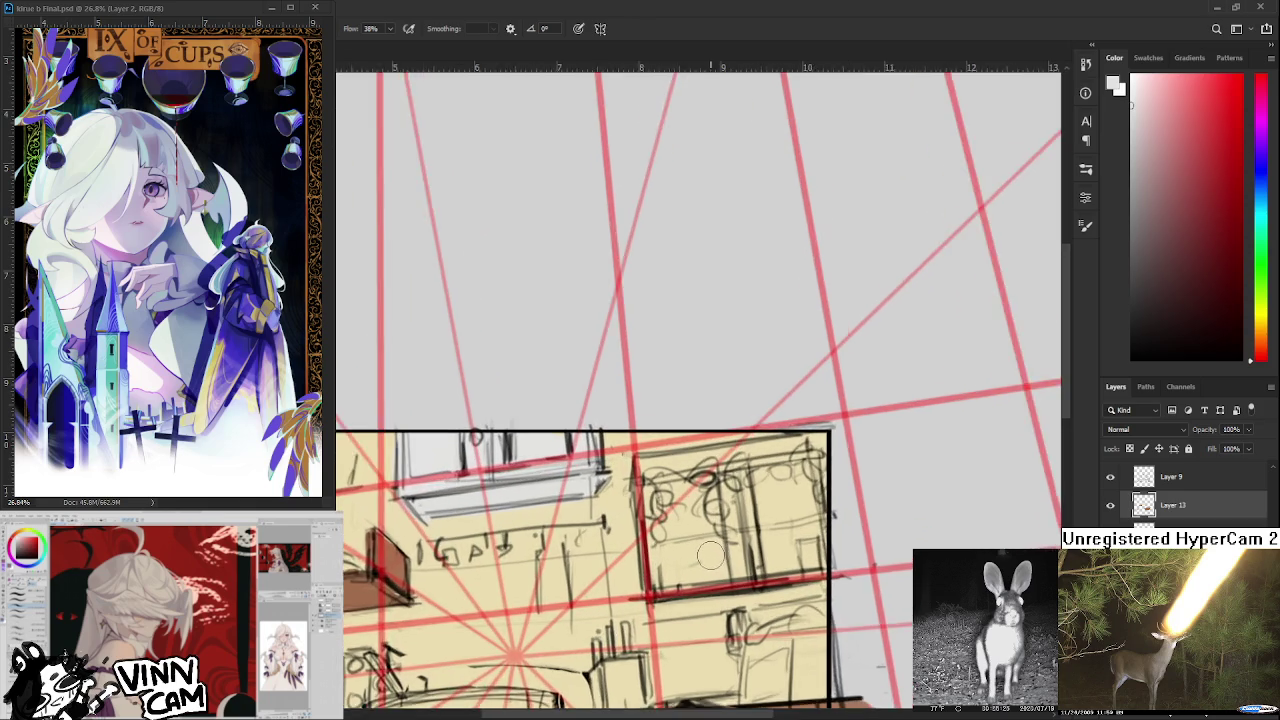
pyautogui.scroll(1, 715, 552)
pyautogui.click(1265, 181)
pyautogui.click(1145, 101)
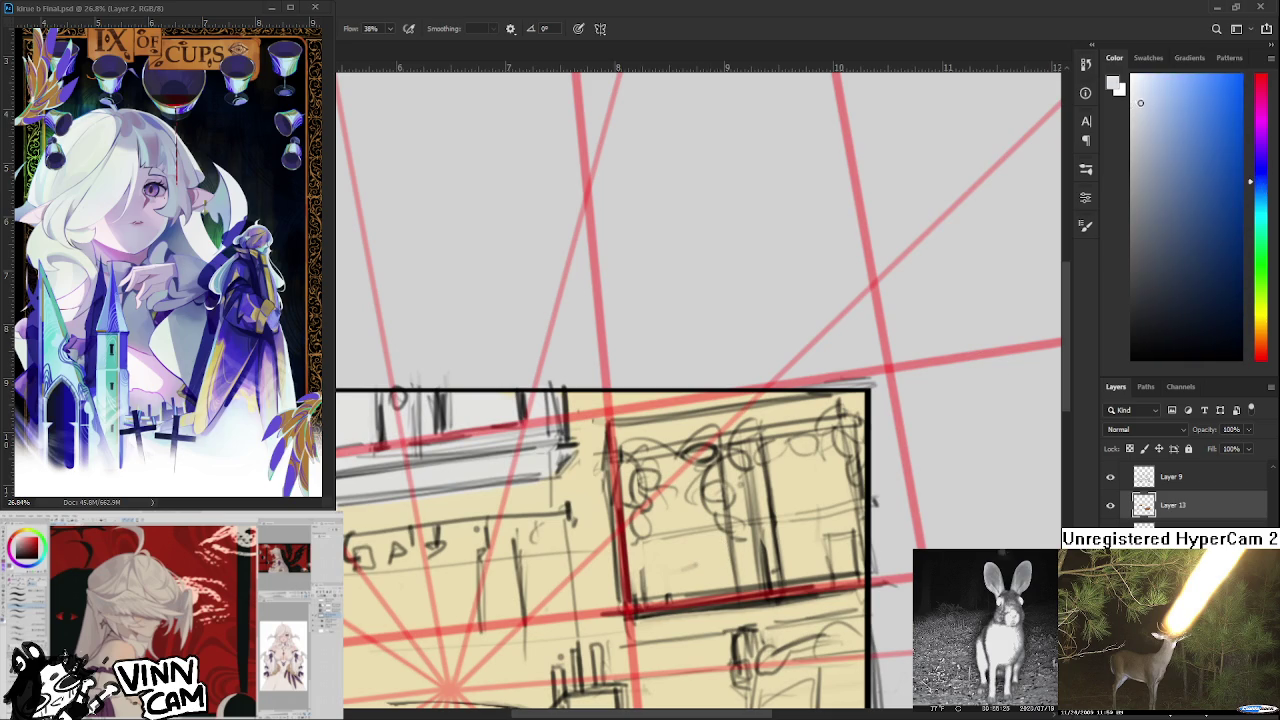
pyautogui.click(1161, 92)
pyautogui.moveTo(690, 495)
pyautogui.mouseDown()
pyautogui.moveTo(630, 560)
pyautogui.moveTo(650, 455)
pyautogui.moveTo(690, 540)
pyautogui.mouseUp()
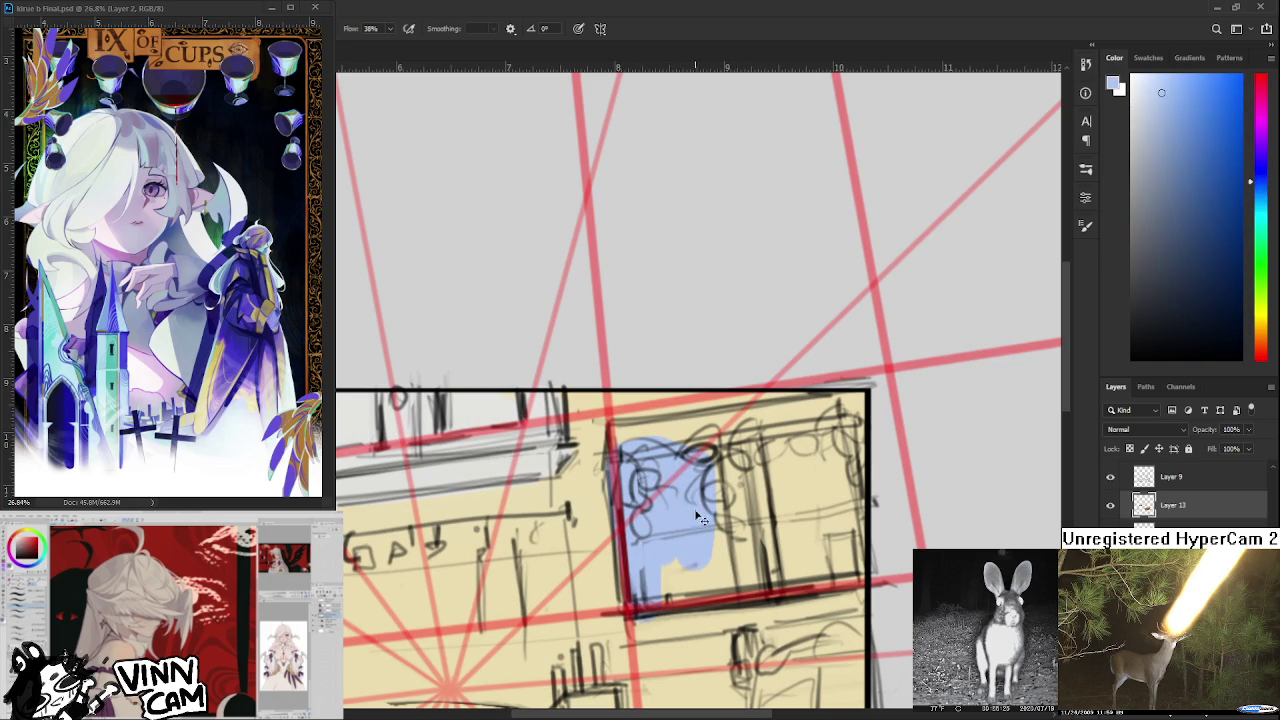
pyautogui.hotkey('ctrl', 'z')
pyautogui.hotkey('ctrl', 'z')
pyautogui.hotkey('ctrl', 'z')
pyautogui.click(1150, 97)
pyautogui.click(1146, 96)
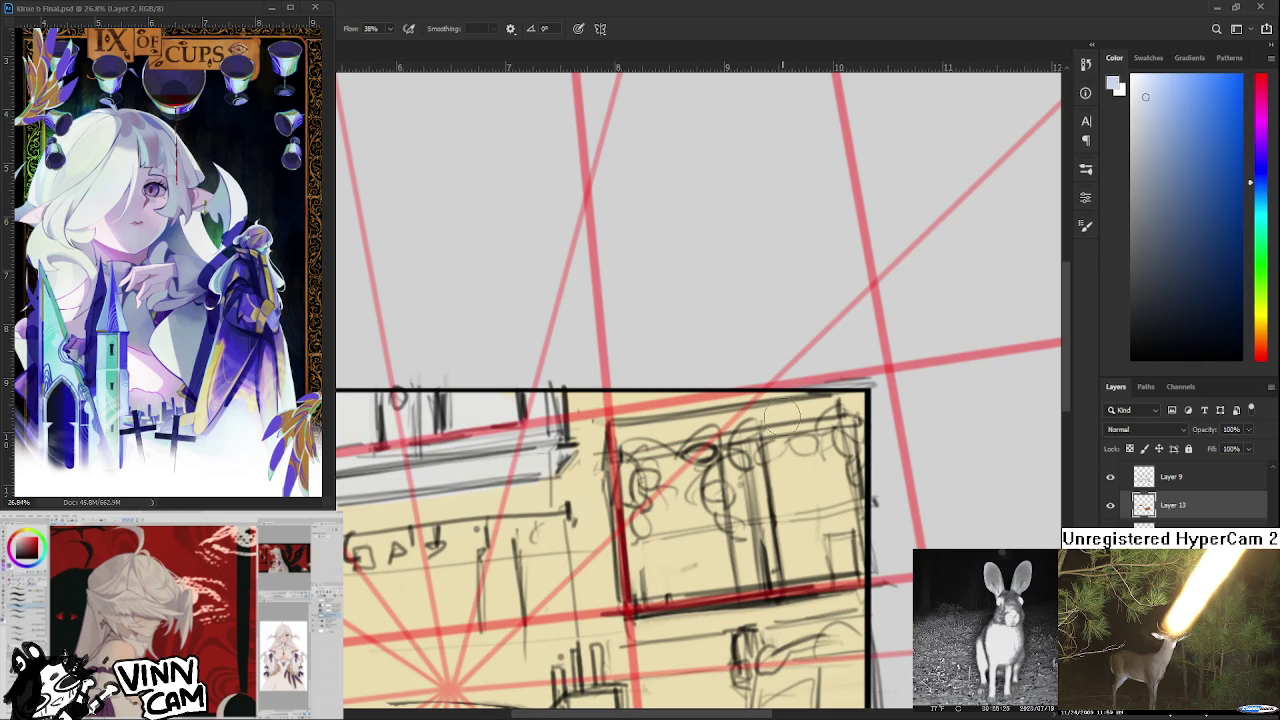
pyautogui.moveTo(630, 500)
pyautogui.mouseDown()
pyautogui.moveTo(712, 495)
pyautogui.moveTo(655, 515)
pyautogui.moveTo(670, 545)
pyautogui.moveTo(660, 530)
pyautogui.moveTo(655, 540)
pyautogui.moveTo(697, 468)
pyautogui.moveTo(640, 570)
pyautogui.moveTo(690, 590)
pyautogui.moveTo(740, 550)
pyautogui.moveTo(731, 560)
pyautogui.mouseUp()
# Add light blue to the window's right side and the left pane.
pyautogui.scroll(-1, 730, 510)
pyautogui.scroll(-1, 731, 507)
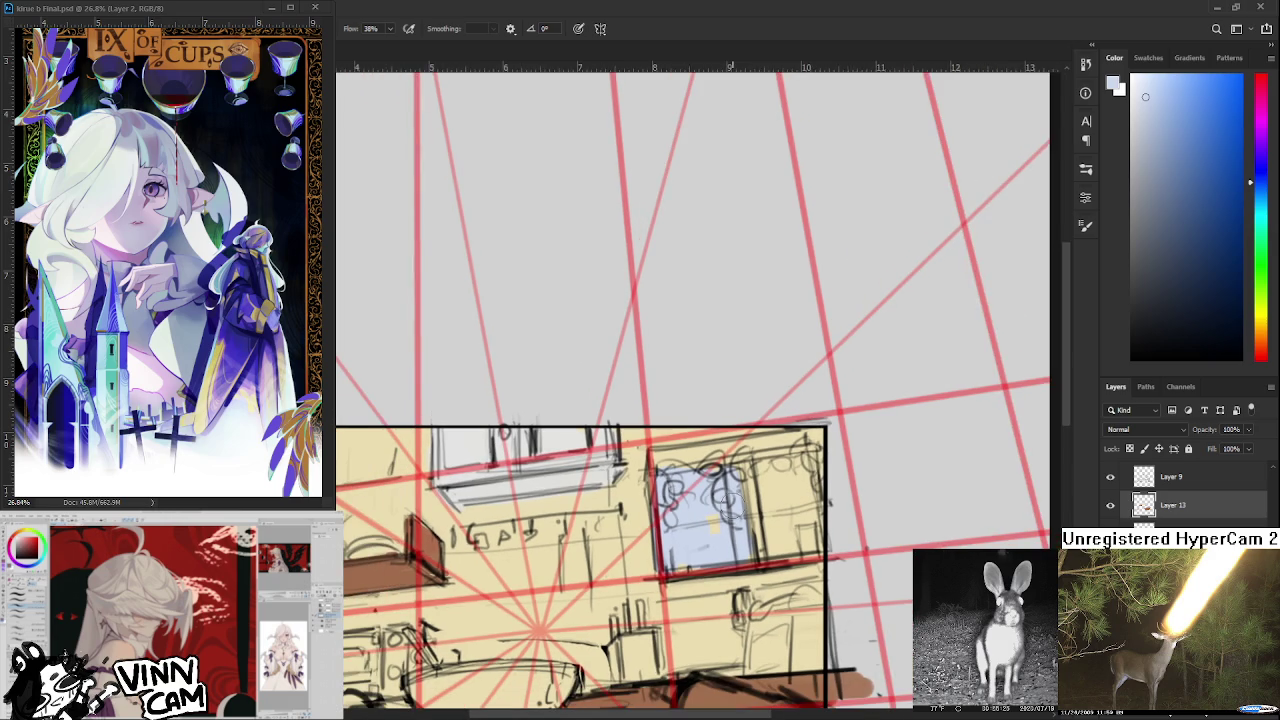
pyautogui.moveTo(768, 476)
pyautogui.mouseDown()
pyautogui.moveTo(771, 526)
pyautogui.moveTo(786, 466)
pyautogui.moveTo(808, 540)
pyautogui.moveTo(792, 526)
pyautogui.moveTo(835, 541)
pyautogui.moveTo(818, 440)
pyautogui.moveTo(812, 496)
pyautogui.mouseUp()
pyautogui.moveTo(688, 528)
pyautogui.mouseDown()
pyautogui.moveTo(712, 550)
pyautogui.moveTo(680, 565)
pyautogui.moveTo(740, 552)
pyautogui.mouseUp()
pyautogui.moveTo(722, 472); pyautogui.dragTo(689, 491)
pyautogui.moveTo(756, 458); pyautogui.dragTo(747, 463)
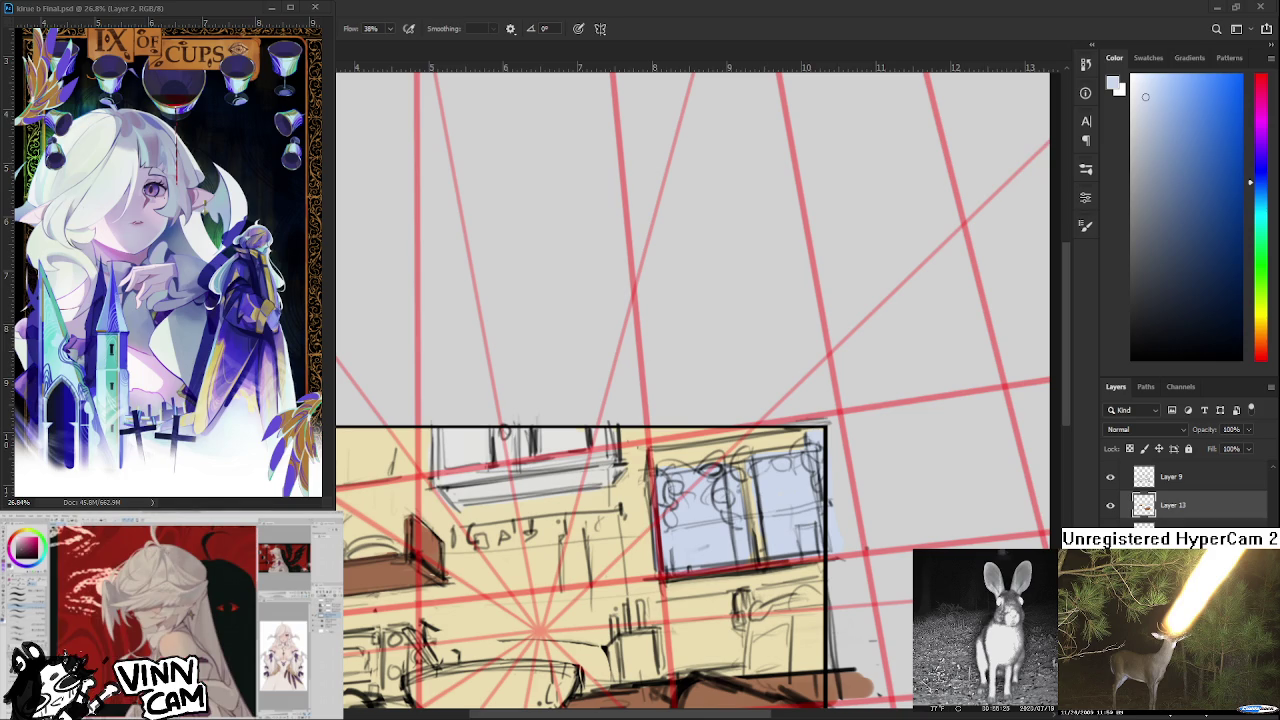
# Test several darker greens on the window edge, undoing the trial strokes.
pyautogui.click(1260, 228)
pyautogui.click(1157, 126)
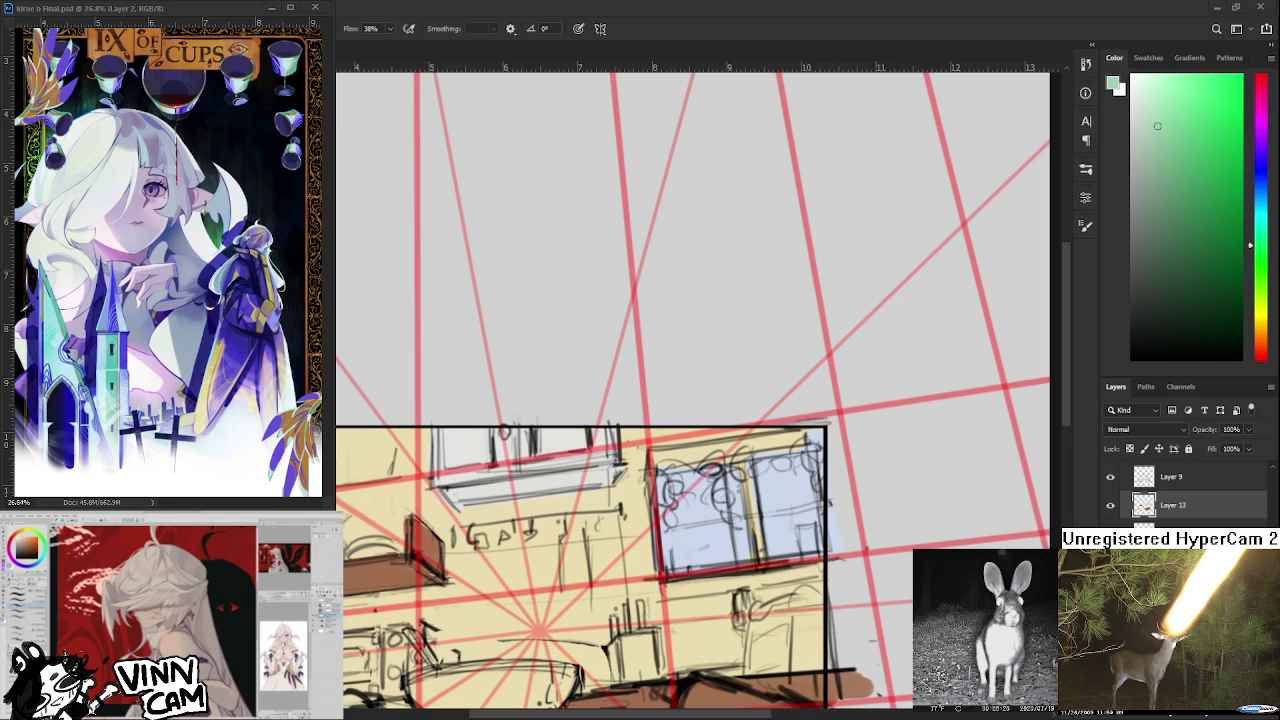
pyautogui.moveTo(655, 478); pyautogui.dragTo(668, 500)
pyautogui.hotkey('ctrl', 'z')
pyautogui.hotkey('ctrl', 'z')
pyautogui.click(1181, 189)
pyautogui.click(1262, 254)
pyautogui.click(1262, 262)
pyautogui.click(1192, 225)
pyautogui.moveTo(593, 558); pyautogui.dragTo(524, 548)
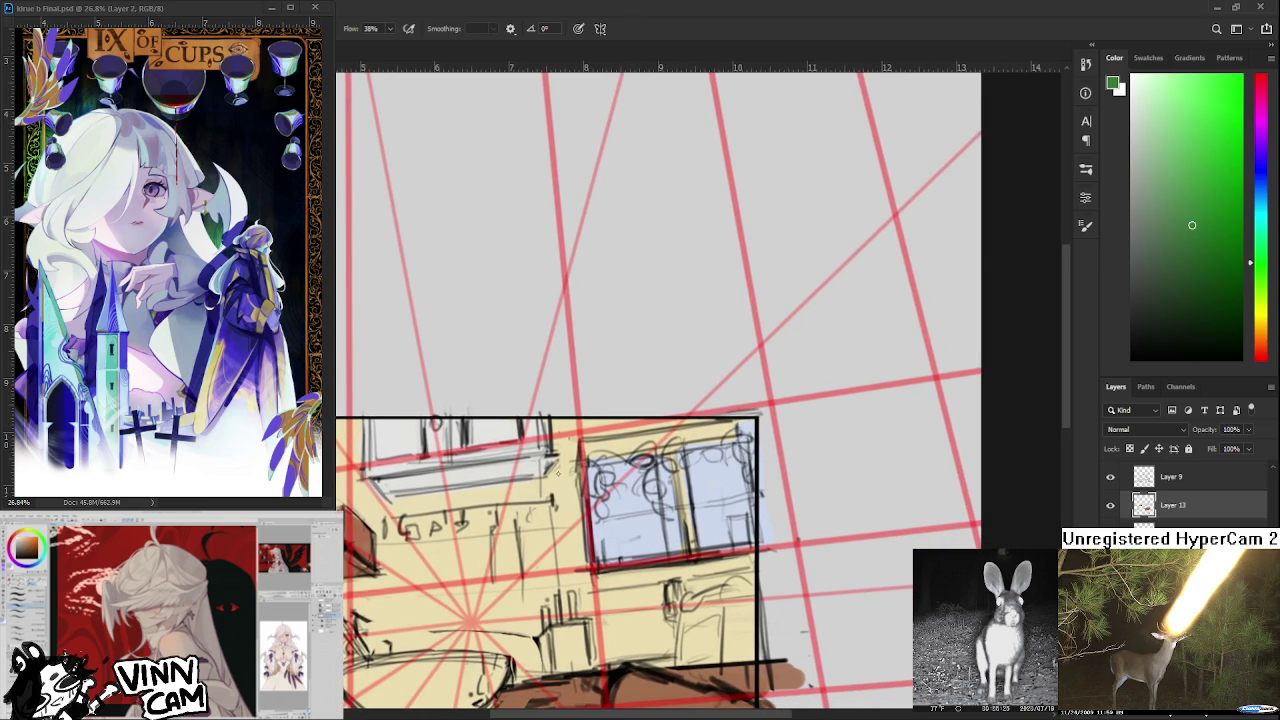
pyautogui.moveTo(598, 486); pyautogui.dragTo(650, 484)
pyautogui.hotkey('ctrl', 'z')
# Choose a paler yellow-green and paint ivy around the window.
pyautogui.click(1161, 171)
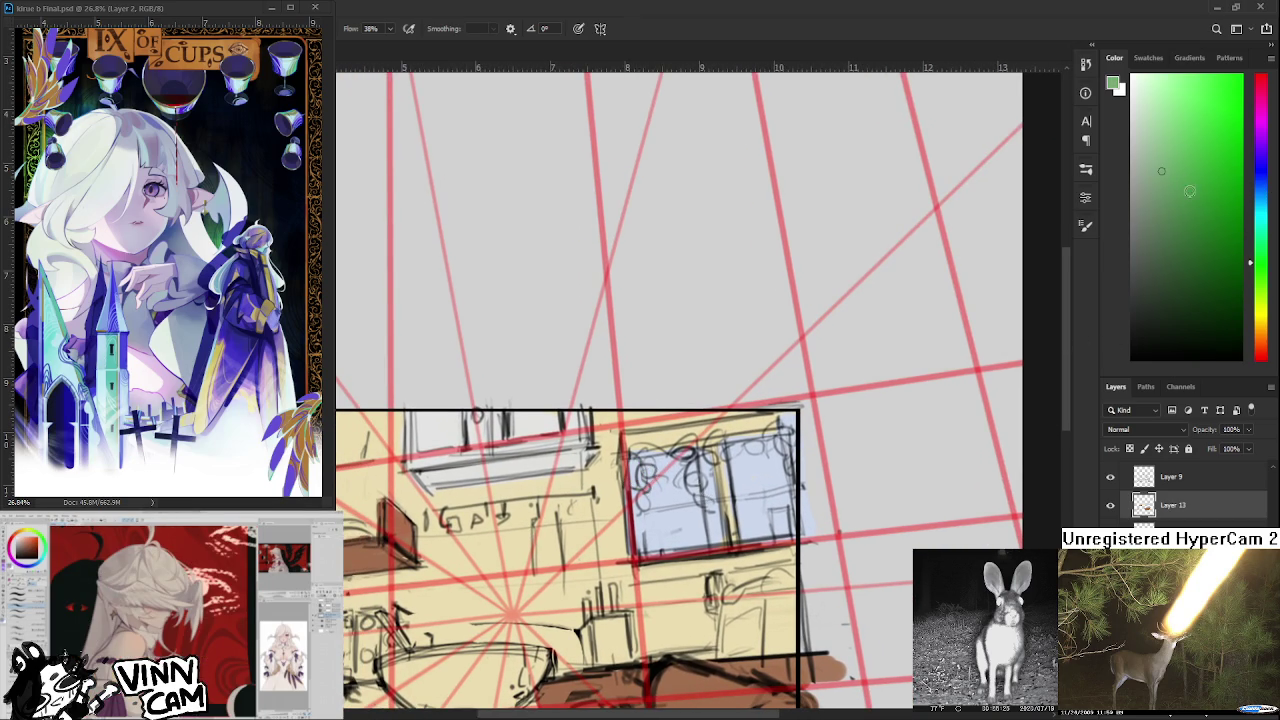
pyautogui.click(1260, 280)
pyautogui.click(1178, 161)
pyautogui.moveTo(1178, 161); pyautogui.dragTo(1169, 156)
pyautogui.moveTo(608, 509)
pyautogui.mouseDown()
pyautogui.moveTo(645, 484)
pyautogui.moveTo(640, 520)
pyautogui.mouseUp()
pyautogui.moveTo(682, 478)
pyautogui.mouseDown()
pyautogui.moveTo(706, 516)
pyautogui.moveTo(660, 495)
pyautogui.moveTo(740, 472)
pyautogui.moveTo(745, 526)
pyautogui.moveTo(786, 532)
pyautogui.moveTo(705, 548)
pyautogui.moveTo(708, 570)
pyautogui.mouseUp()
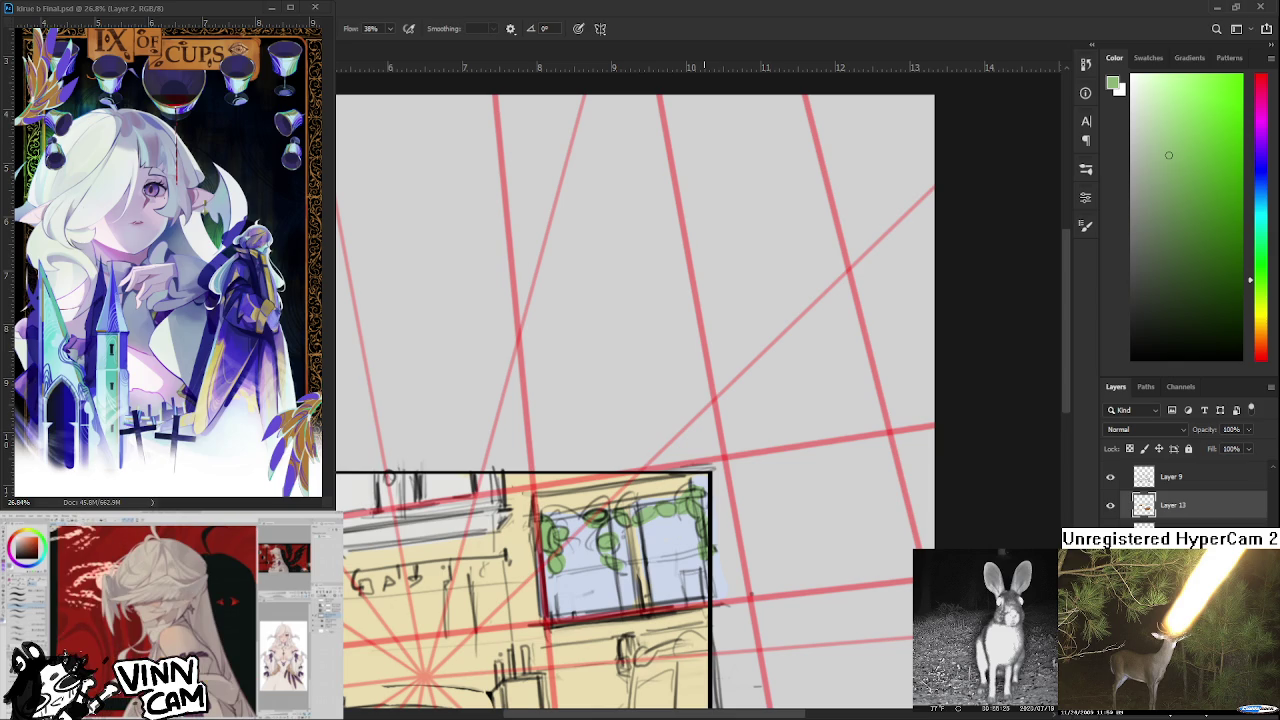
pyautogui.moveTo(383, 332); pyautogui.dragTo(623, 300)
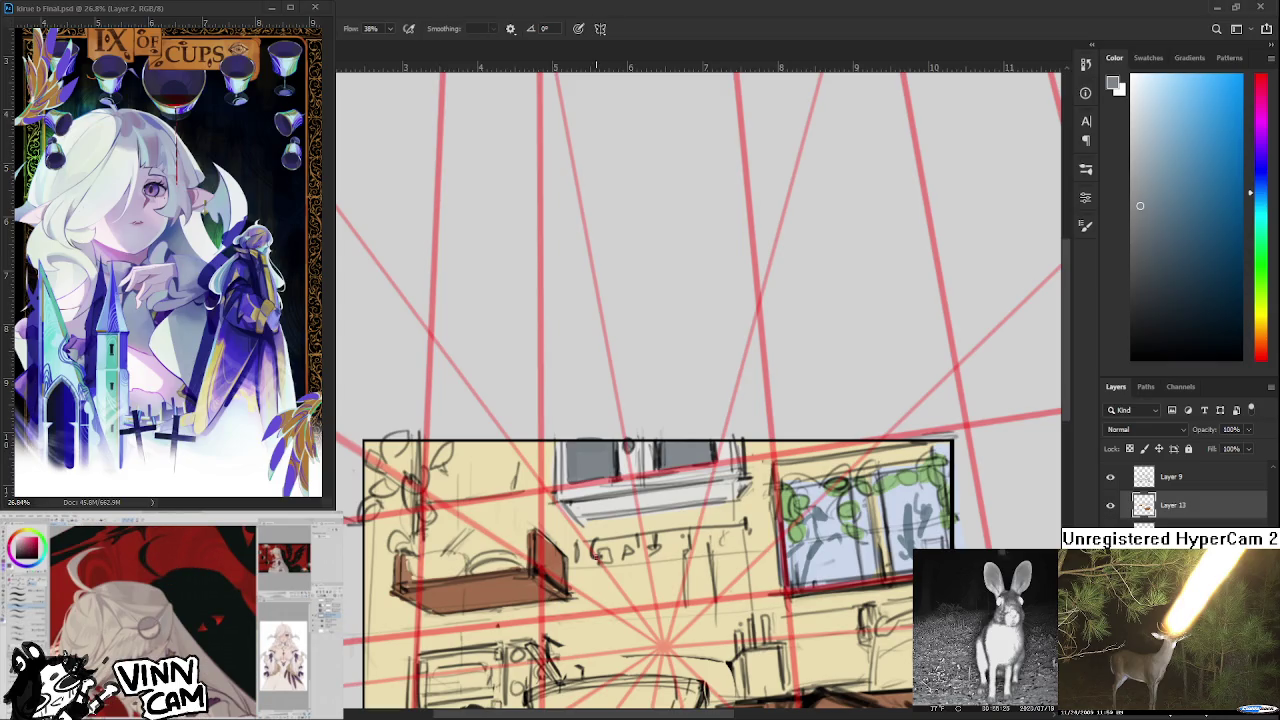
pyautogui.moveTo(595, 550); pyautogui.dragTo(604, 540)
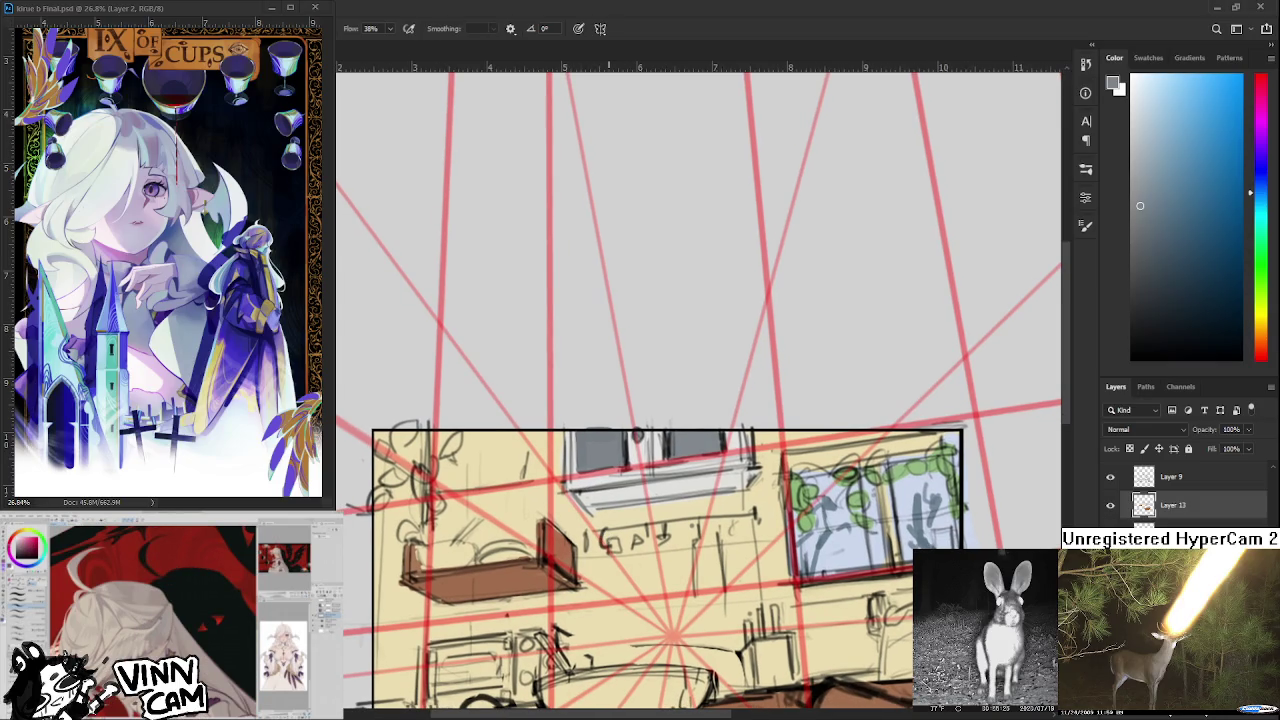
# Zoom in and out on the room sketch to inspect the wall shelf area.
pyautogui.scroll(-2, 619, 510)
pyautogui.scroll(-2, 619, 510)
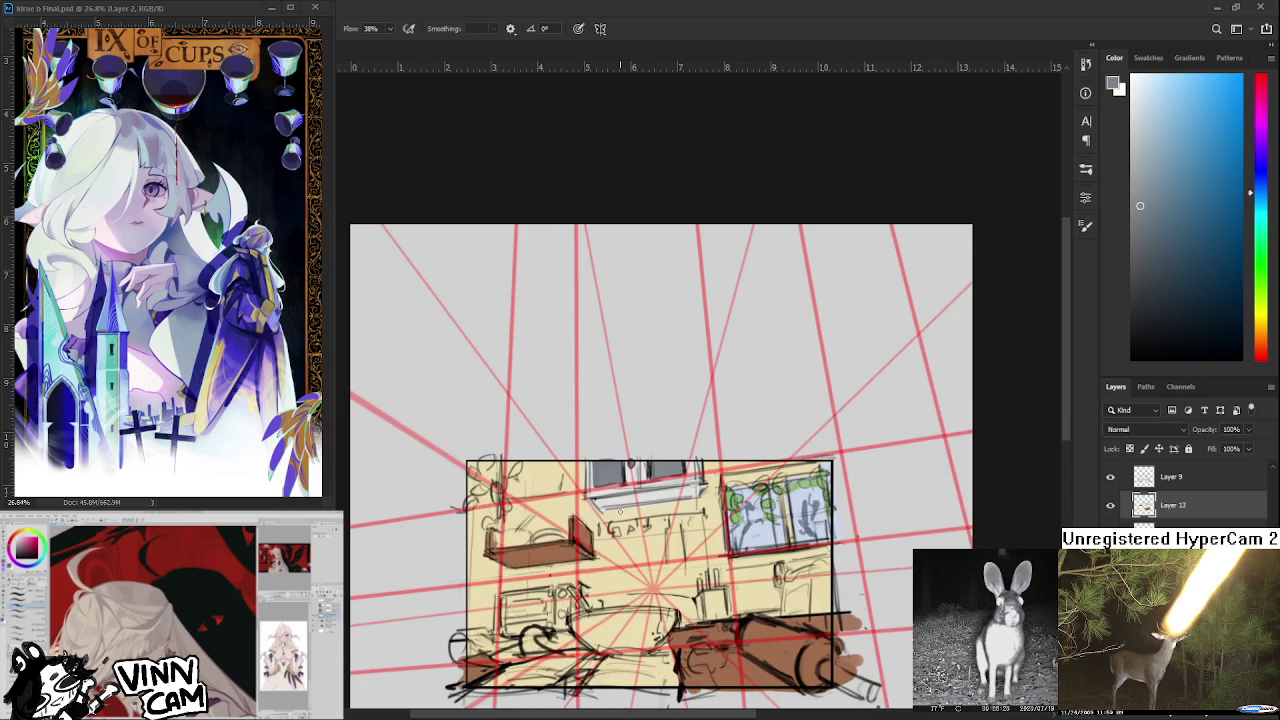
pyautogui.scroll(-2, 619, 510)
pyautogui.scroll(3, 619, 510)
pyautogui.scroll(1, 619, 510)
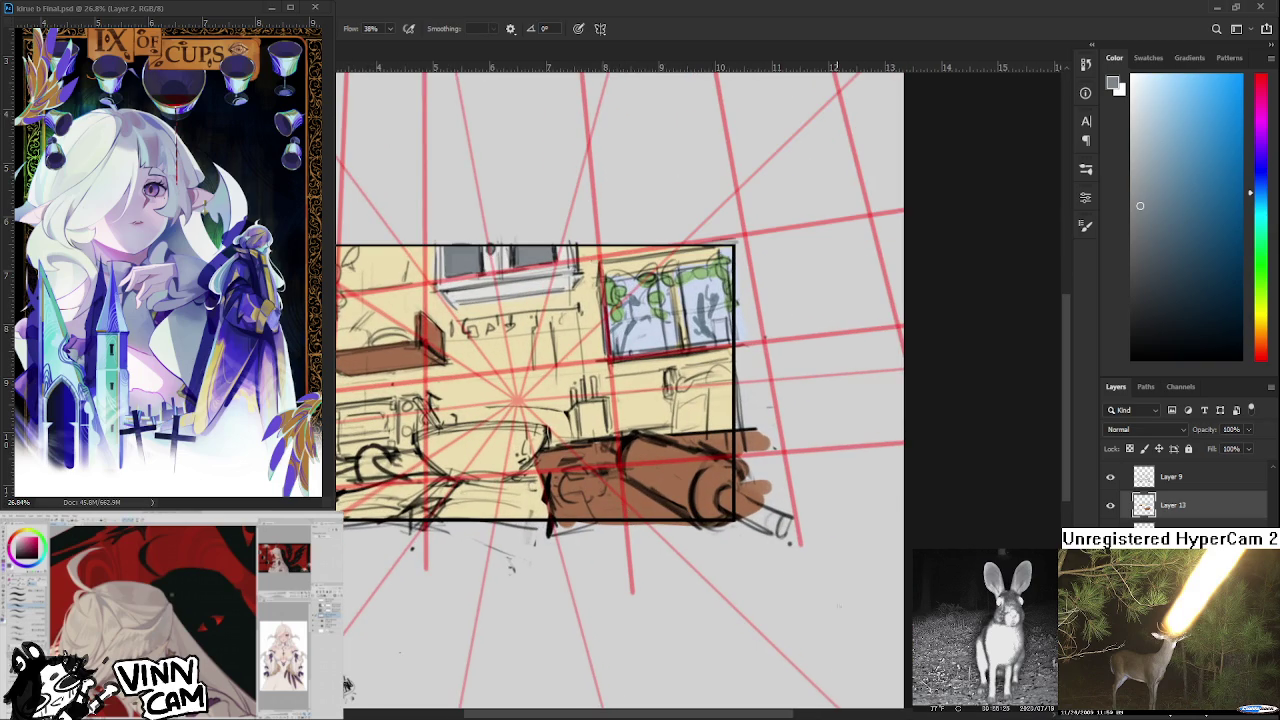
pyautogui.scroll(2, 800, 540)
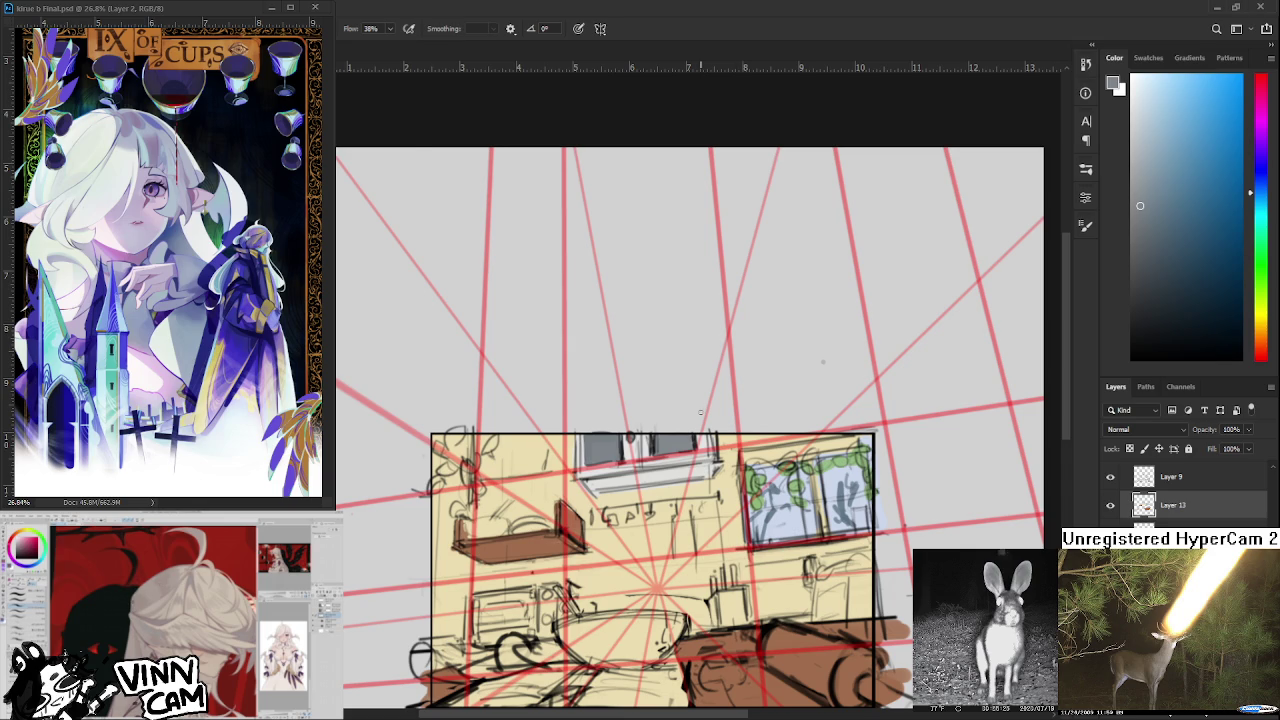
pyautogui.scroll(1, 700, 411)
pyautogui.scroll(-1, 700, 411)
pyautogui.scroll(-1, 700, 411)
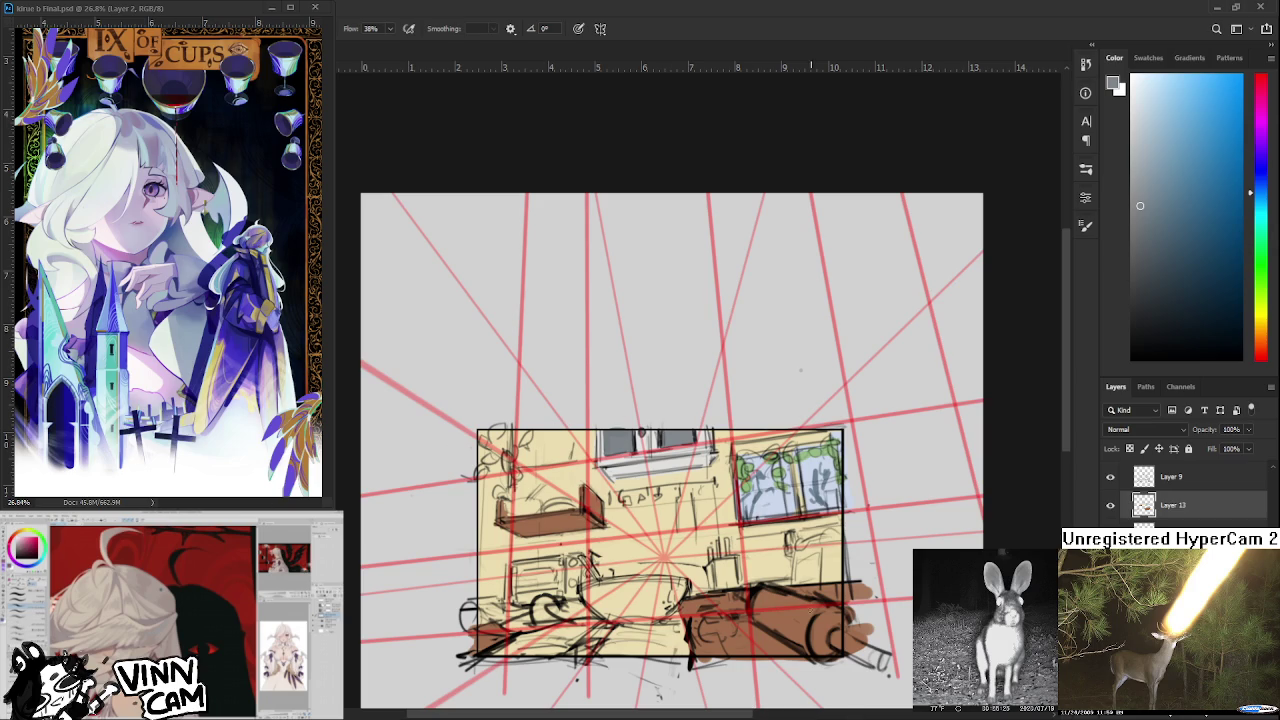
pyautogui.scroll(5, 723, 503)
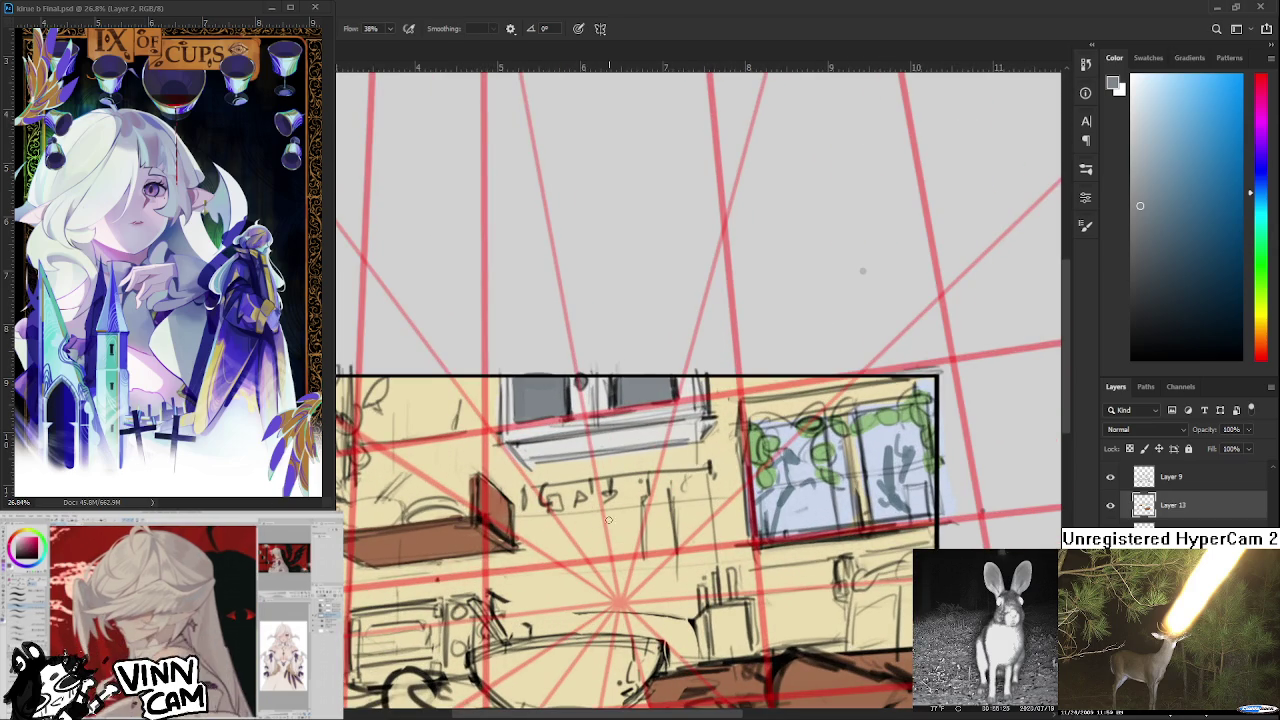
pyautogui.scroll(1, 588, 526)
pyautogui.scroll(1, 588, 526)
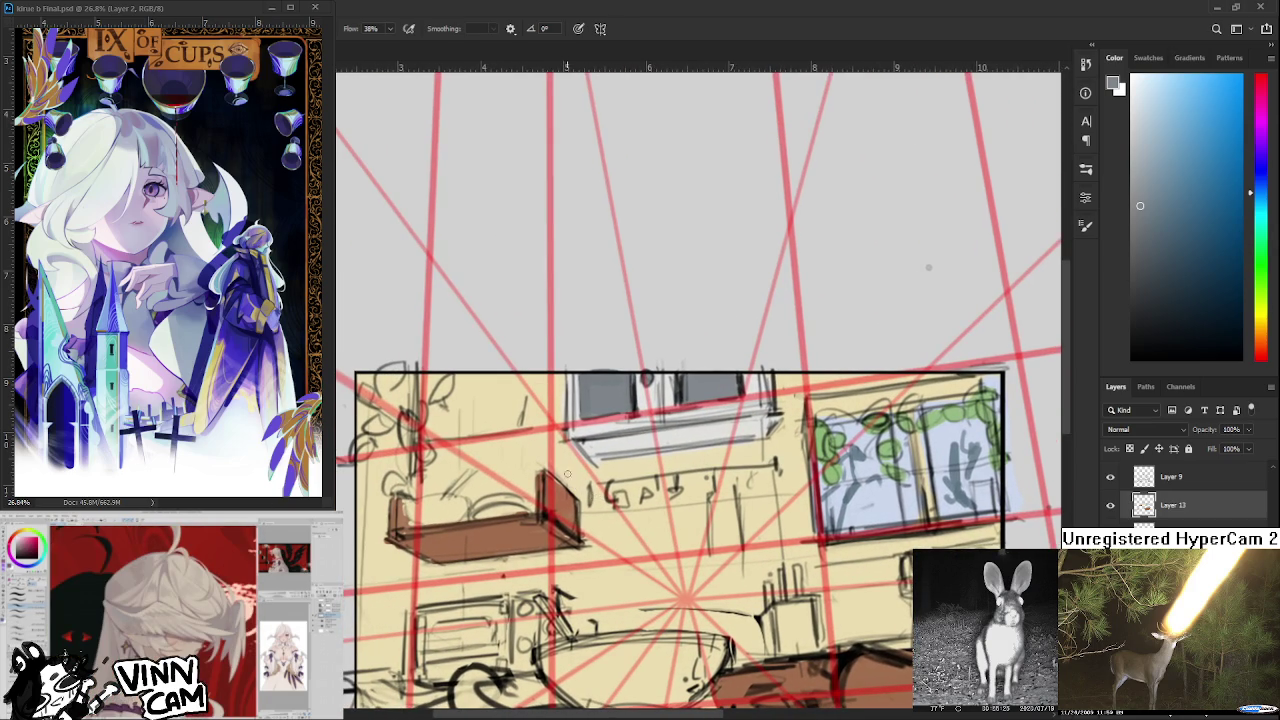
# Eyedrop pale yellow, near-white and beige tones from the wall and window ledge.
pyautogui.keyDown('alt'); pyautogui.click(572, 480); pyautogui.keyUp('alt')
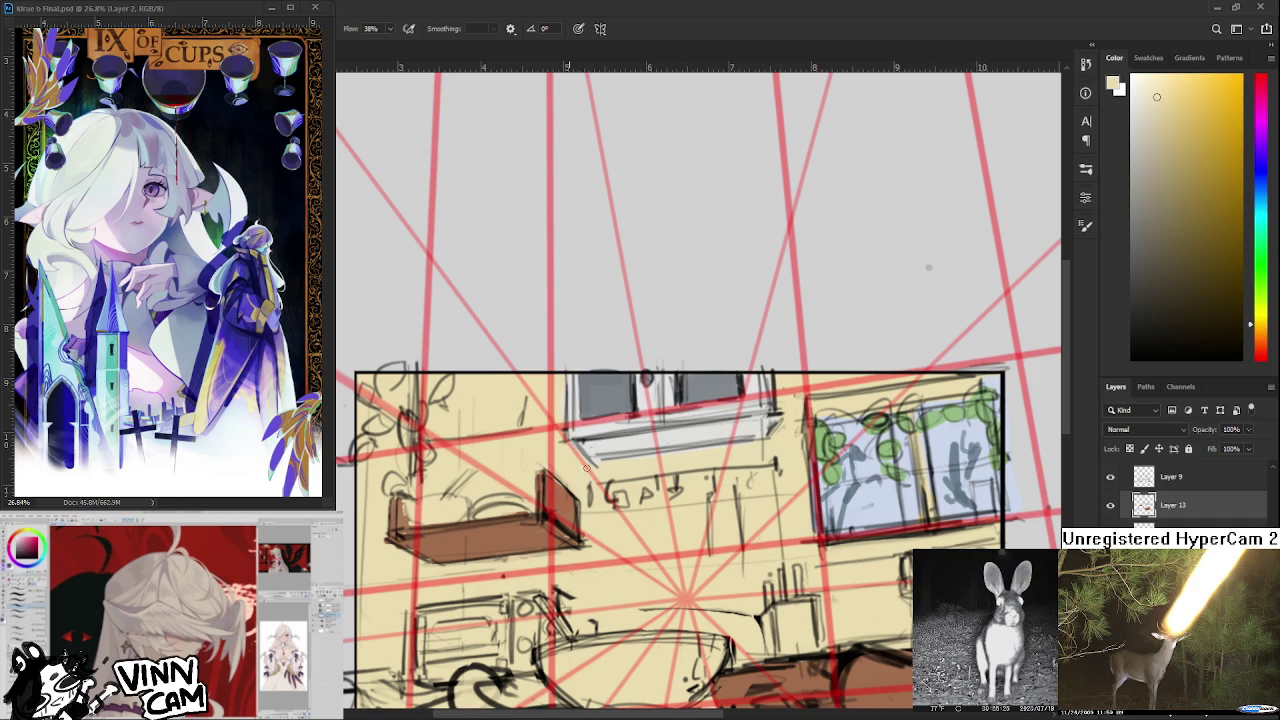
pyautogui.moveTo(563, 414); pyautogui.dragTo(560, 380)
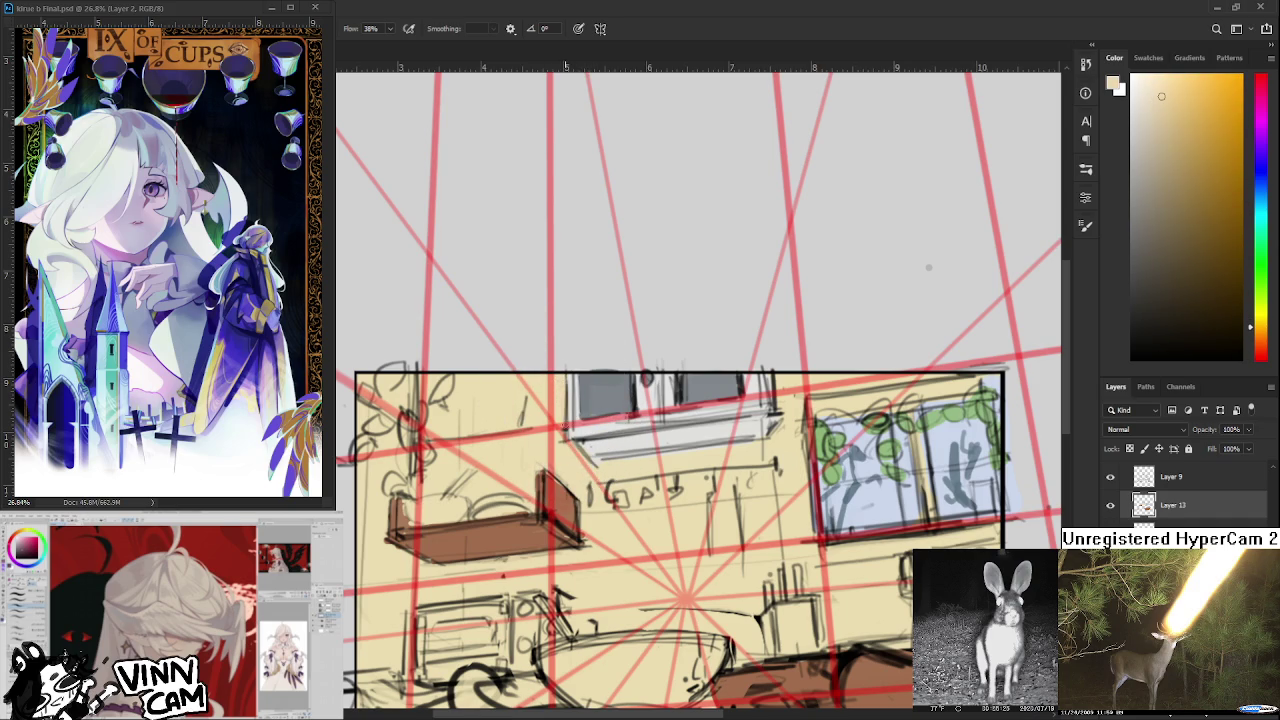
pyautogui.keyDown('alt'); pyautogui.click(573, 395); pyautogui.keyUp('alt')
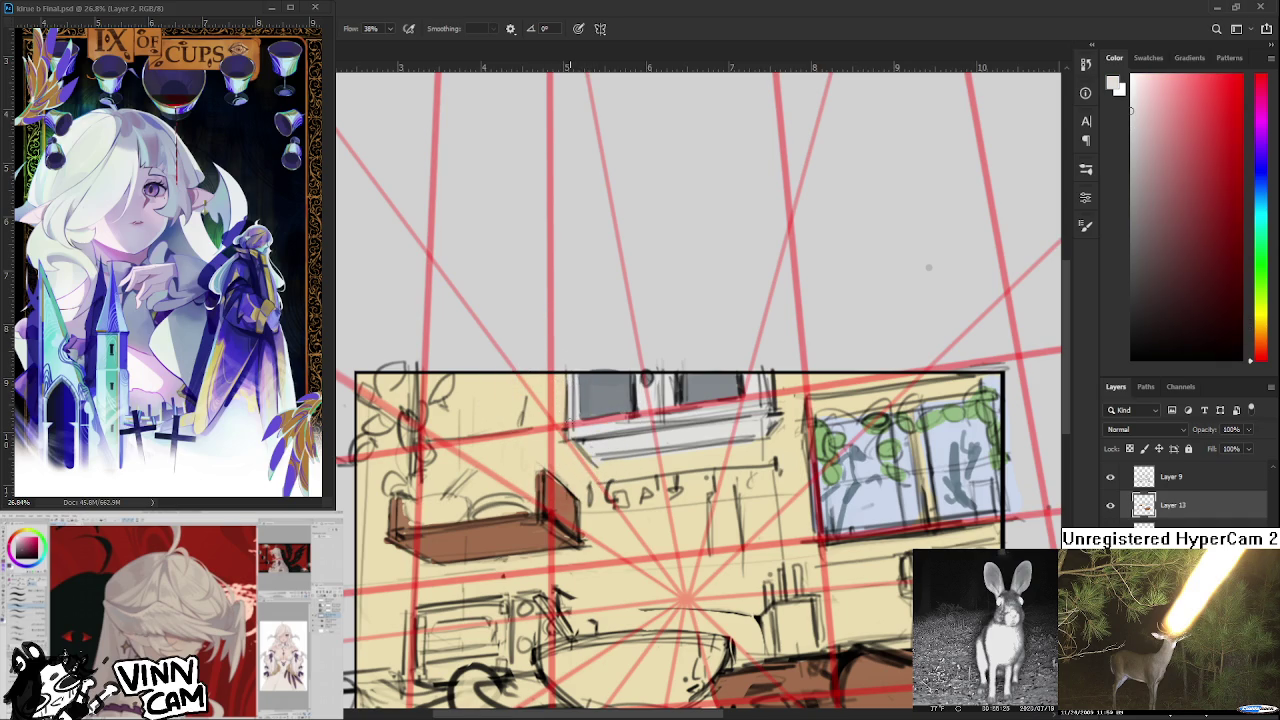
pyautogui.keyDown('alt'); pyautogui.click(607, 441); pyautogui.keyUp('alt')
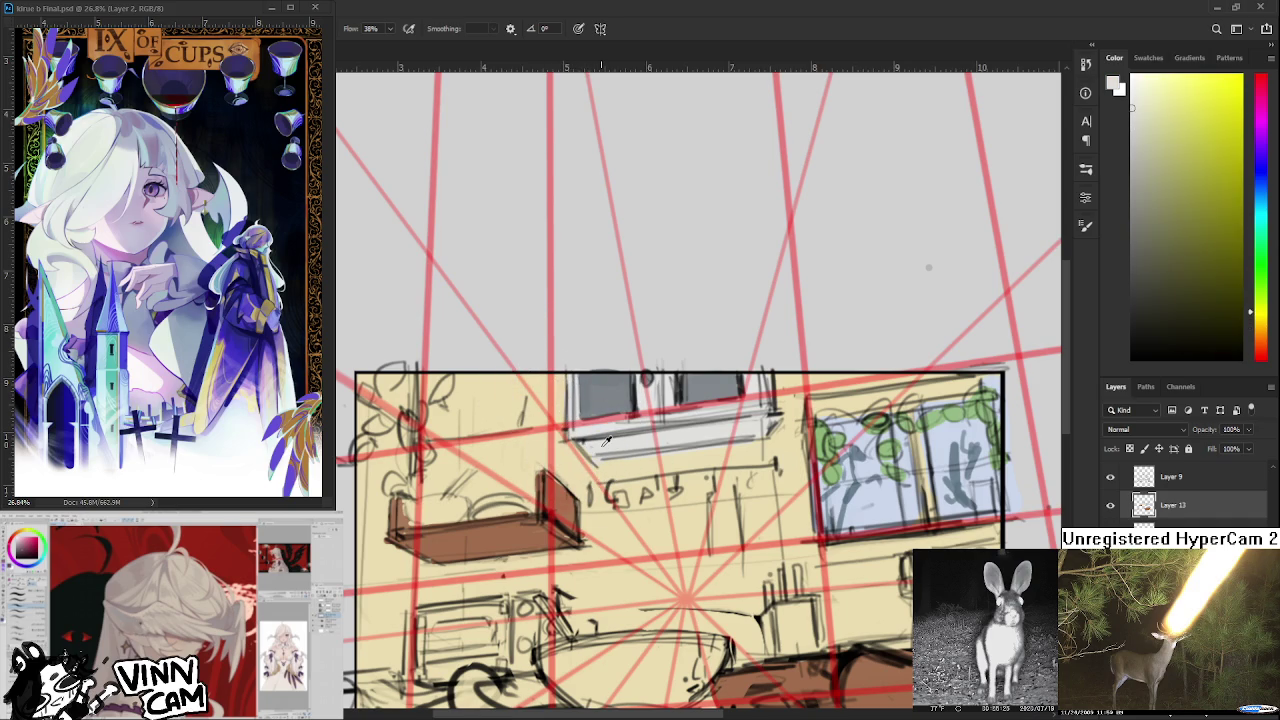
pyautogui.keyDown('alt'); pyautogui.click(624, 459); pyautogui.keyUp('alt')
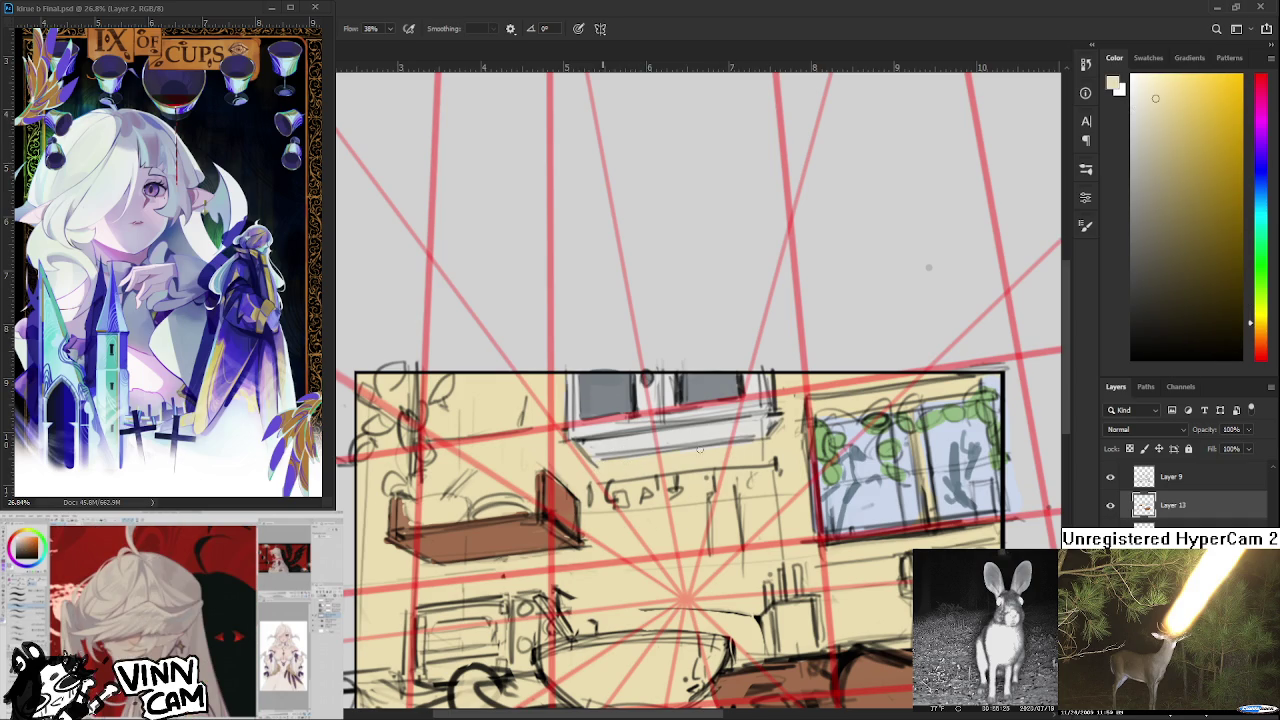
pyautogui.keyDown('alt'); pyautogui.click(765, 430); pyautogui.keyUp('alt')
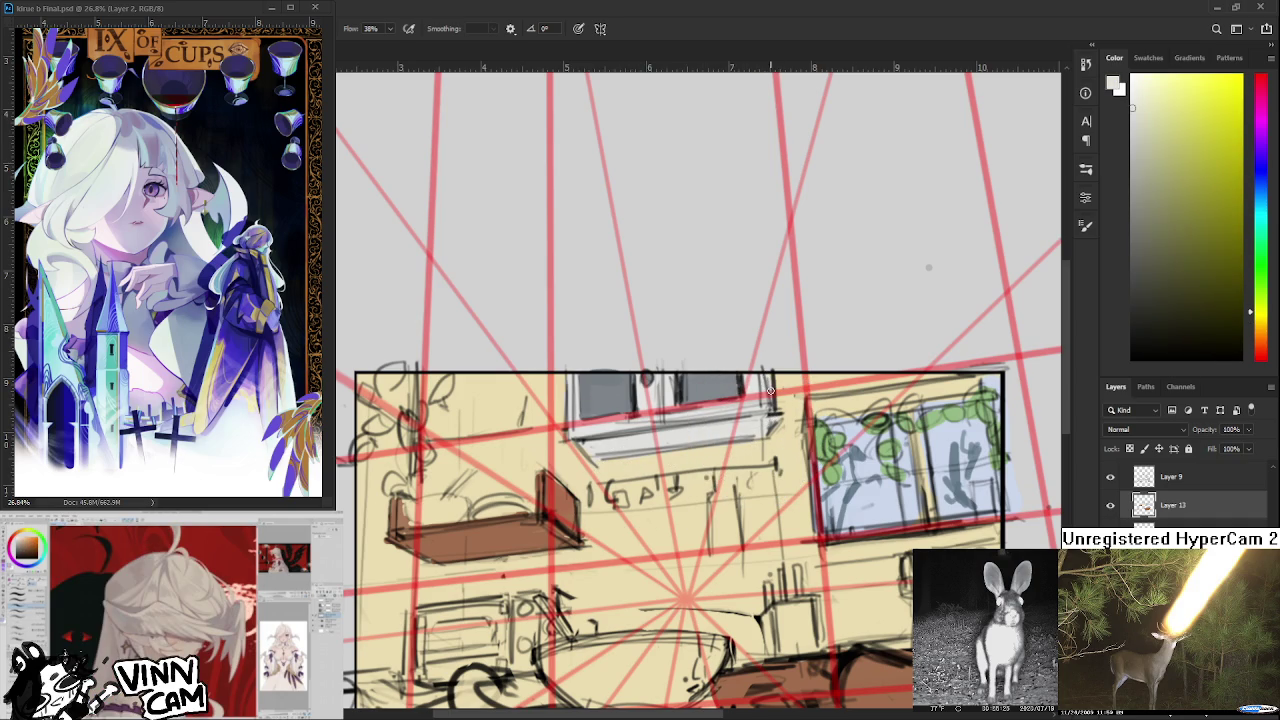
pyautogui.keyDown('alt'); pyautogui.click(795, 397); pyautogui.keyUp('alt')
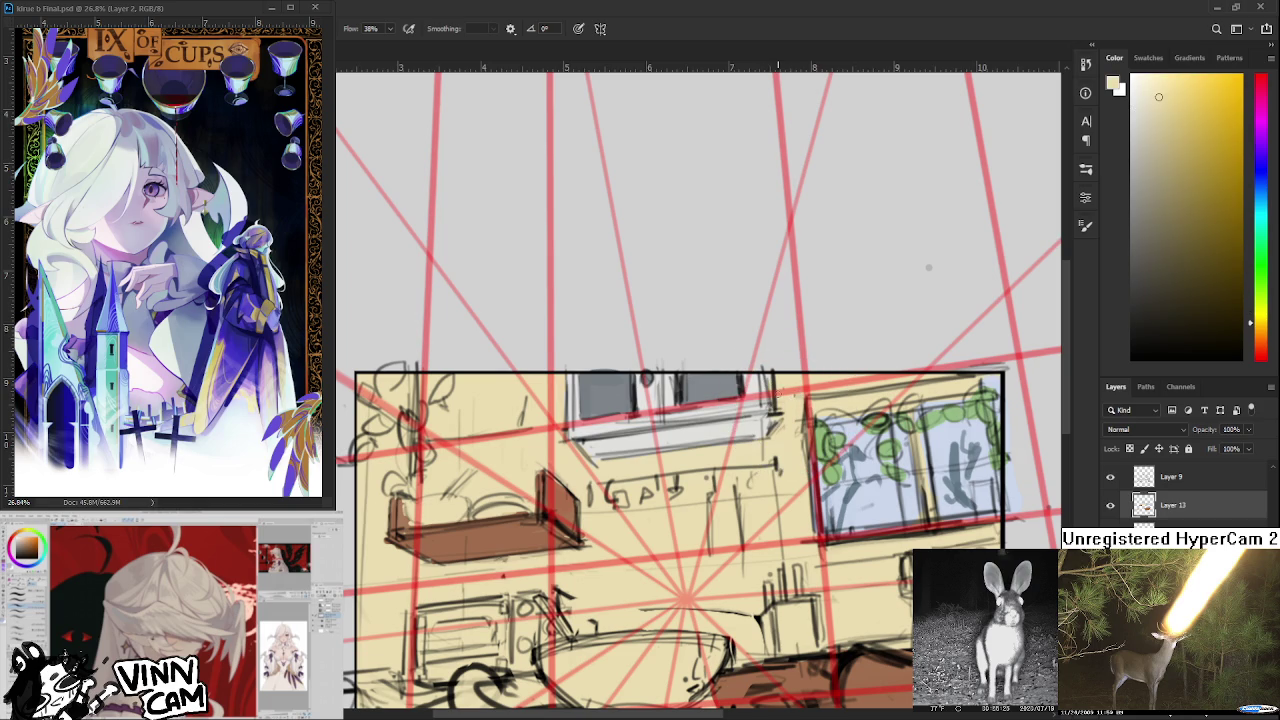
pyautogui.keyDown('alt'); pyautogui.click(758, 398); pyautogui.keyUp('alt')
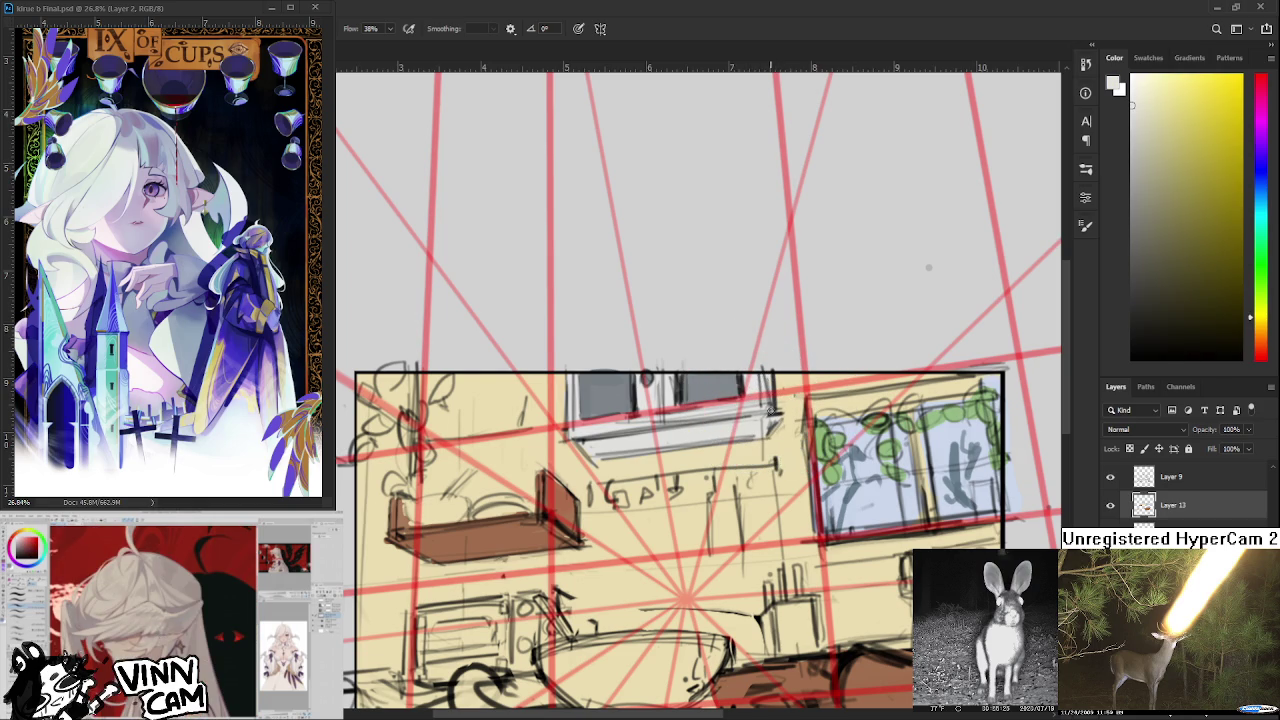
pyautogui.keyDown('alt'); pyautogui.click(793, 418); pyautogui.keyUp('alt')
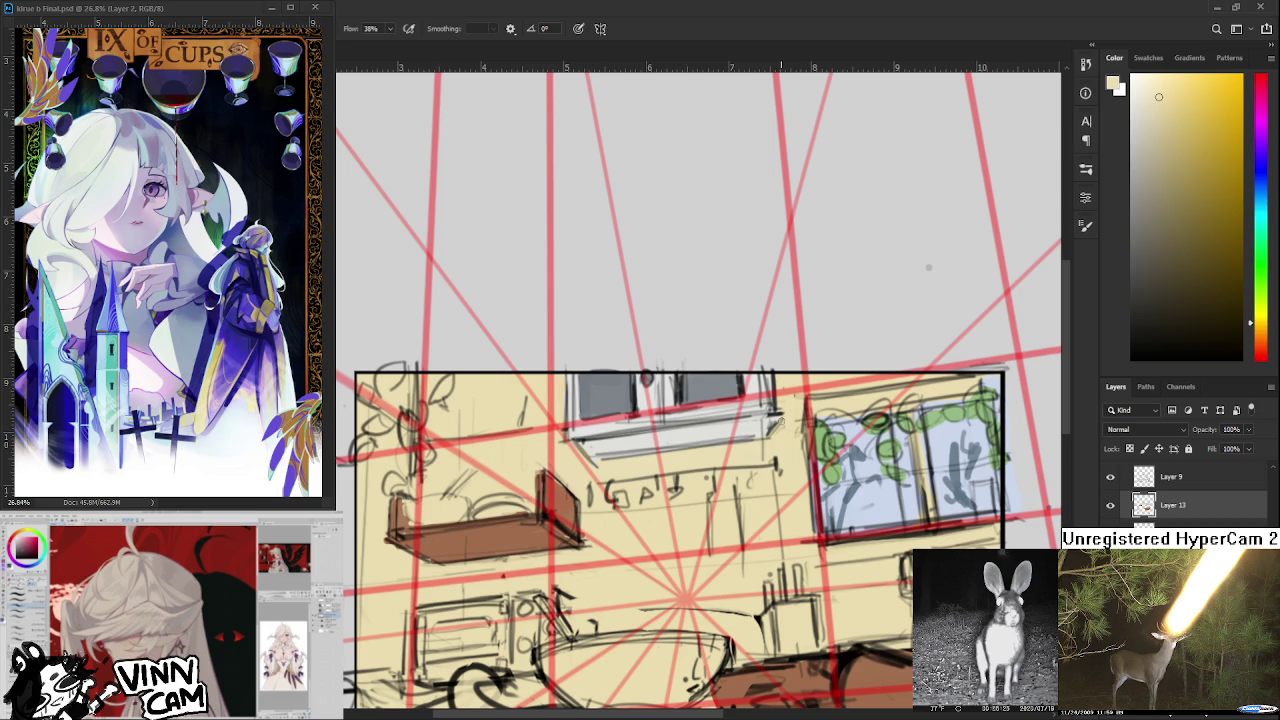
pyautogui.scroll(-2, 663, 525)
pyautogui.scroll(3, 663, 525)
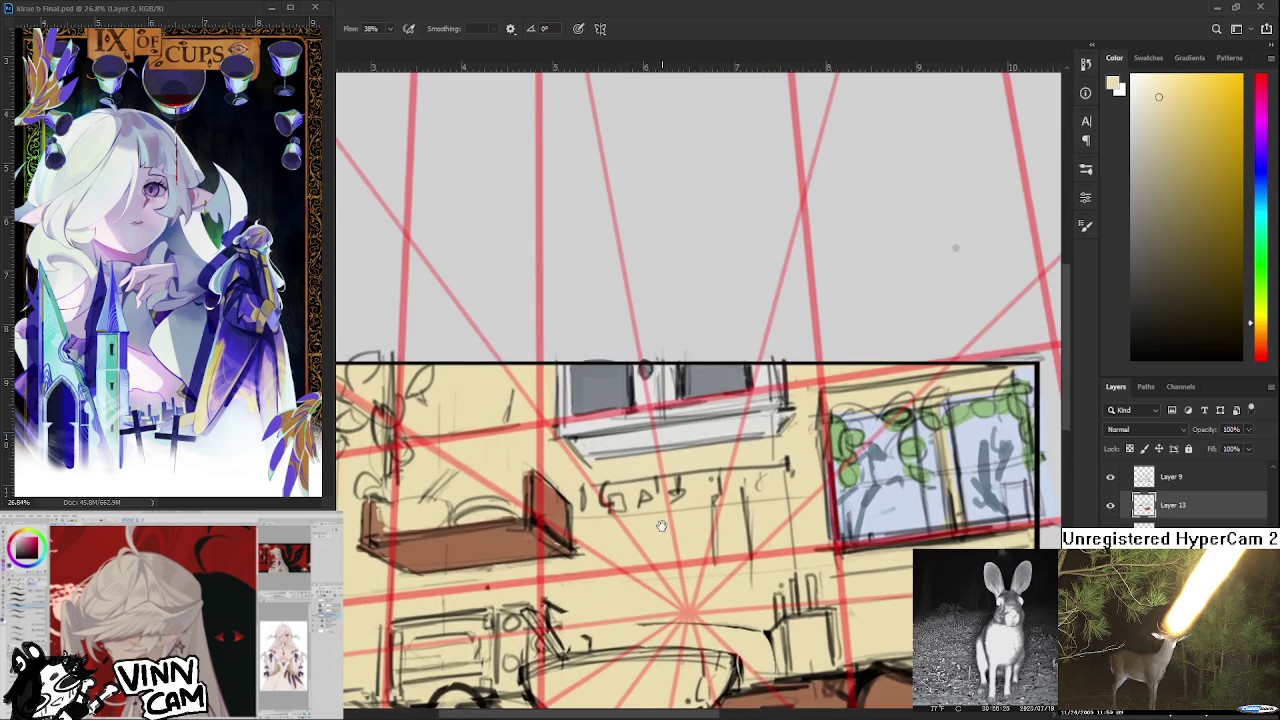
pyautogui.moveTo(663, 525); pyautogui.dragTo(693, 509)
pyautogui.scroll(-2, 851, 453)
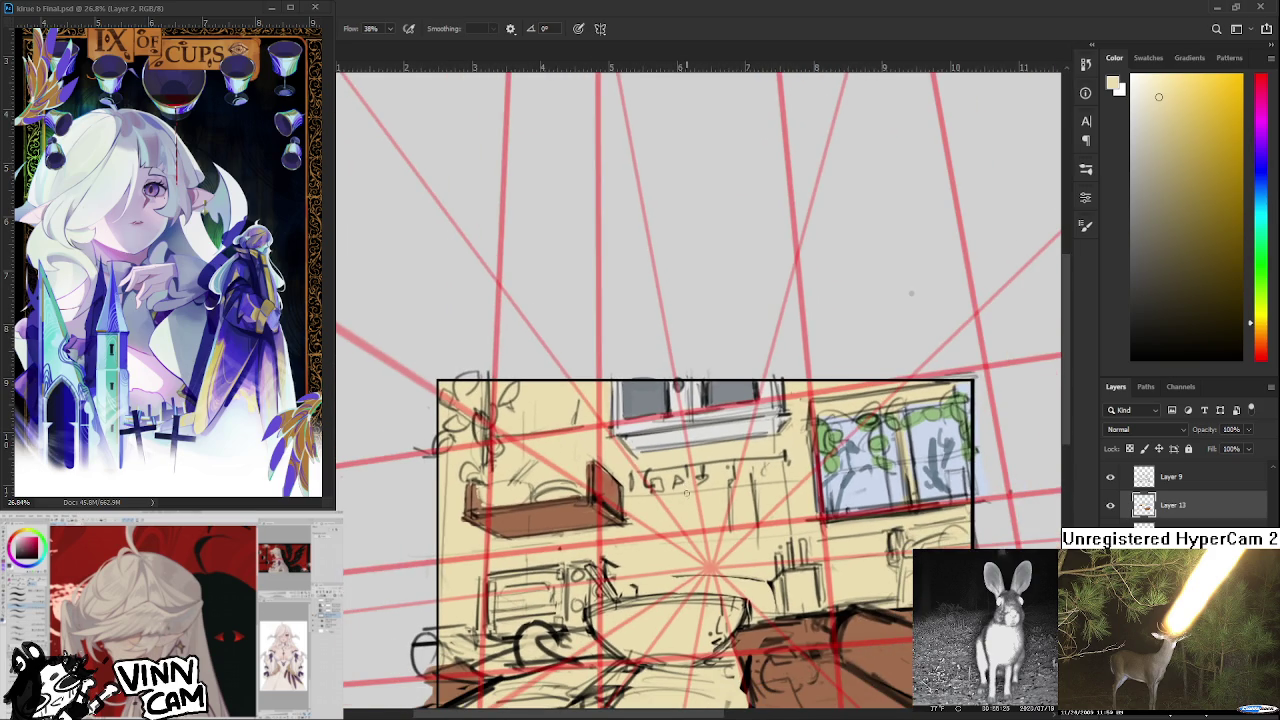
pyautogui.keyDown('alt'); pyautogui.click(848, 477); pyautogui.keyUp('alt')
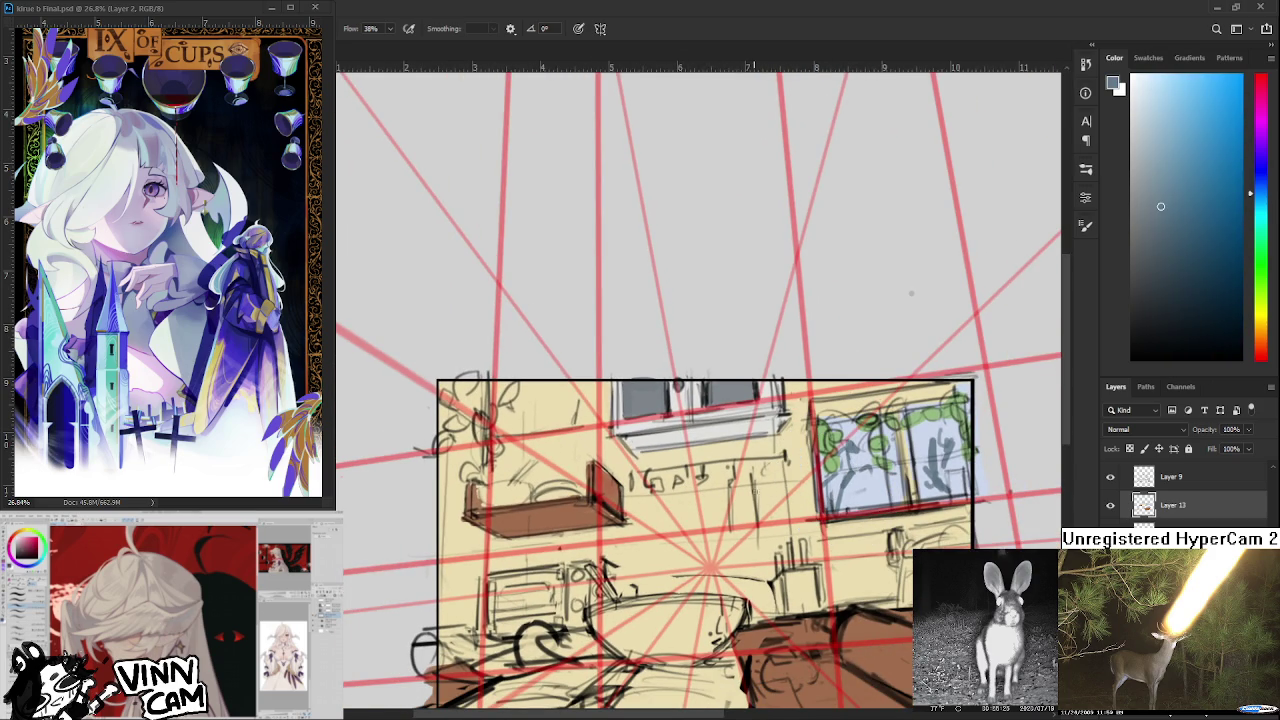
pyautogui.moveTo(721, 487); pyautogui.dragTo(721, 457)
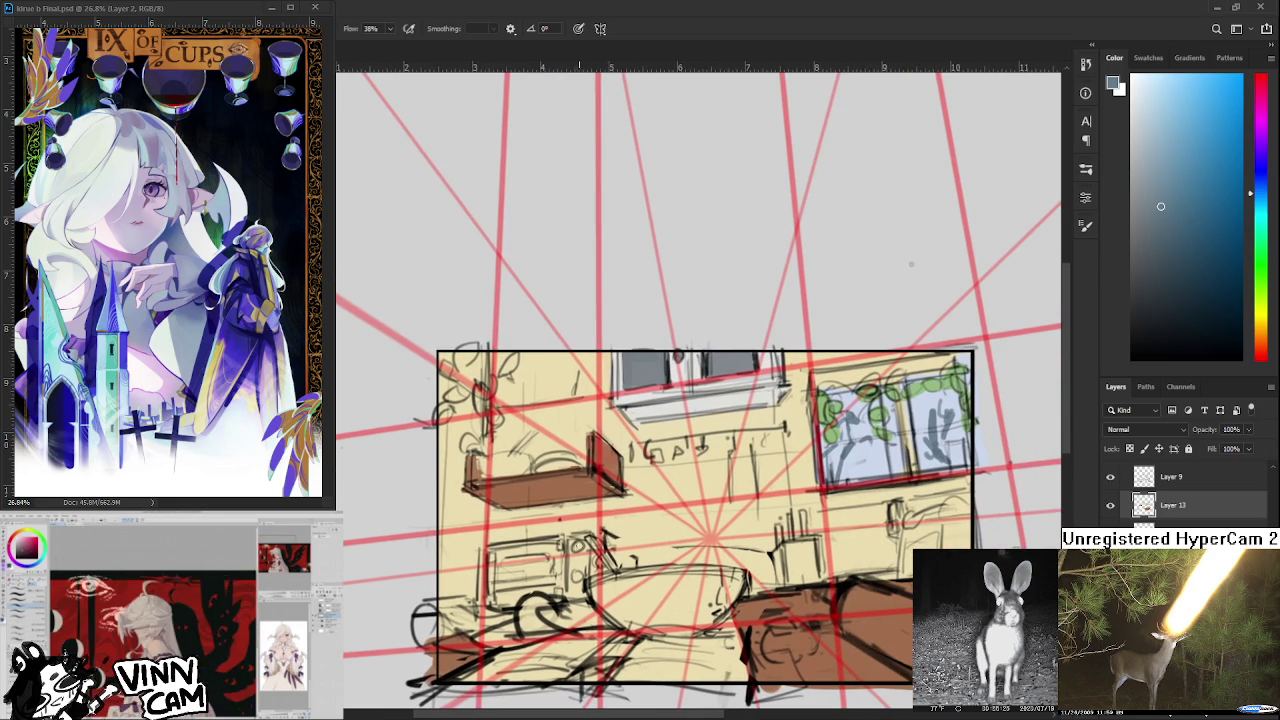
pyautogui.moveTo(598, 596)
pyautogui.mouseDown()
pyautogui.moveTo(636, 628)
pyautogui.moveTo(620, 625)
pyautogui.moveTo(664, 576)
pyautogui.moveTo(635, 595)
pyautogui.mouseUp()
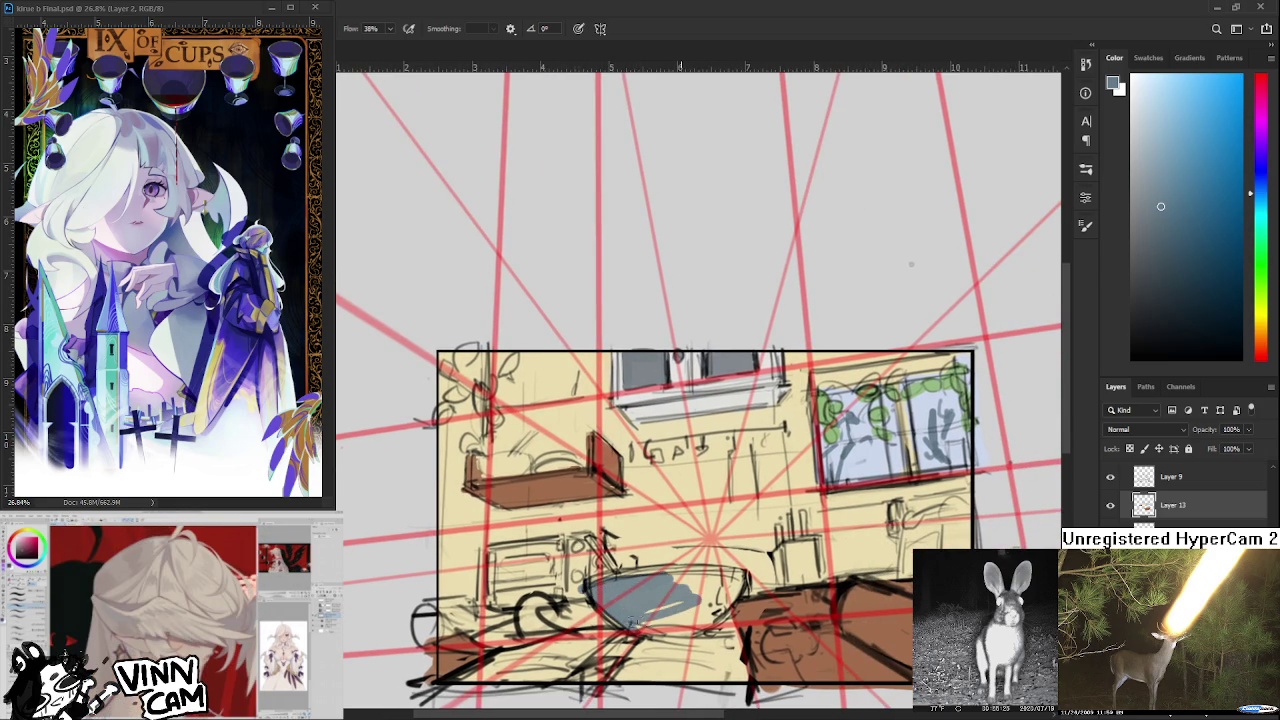
pyautogui.hotkey('ctrl', 'z')
pyautogui.scroll(-2, 690, 587)
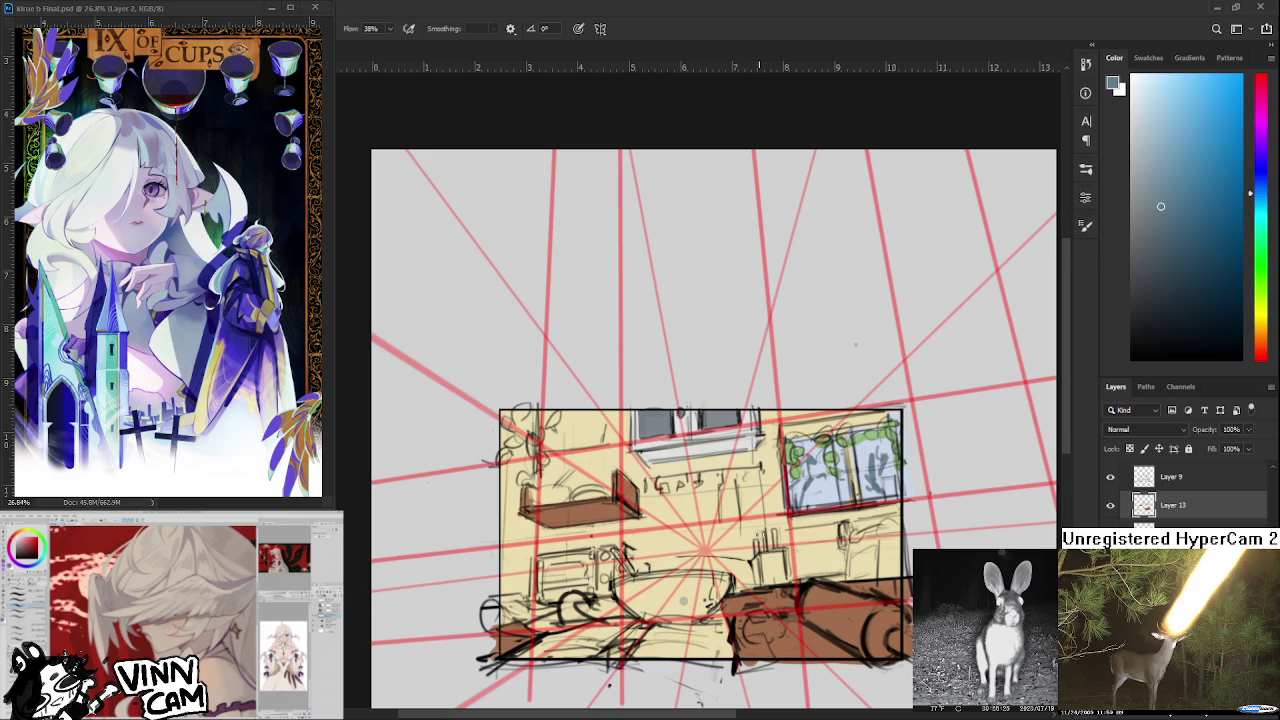
# Erase the grey dab on the foreground oval table, then sample the beige wall colour with the Brush.
pyautogui.scroll(1, 757, 533)
pyautogui.scroll(-1, 707, 492)
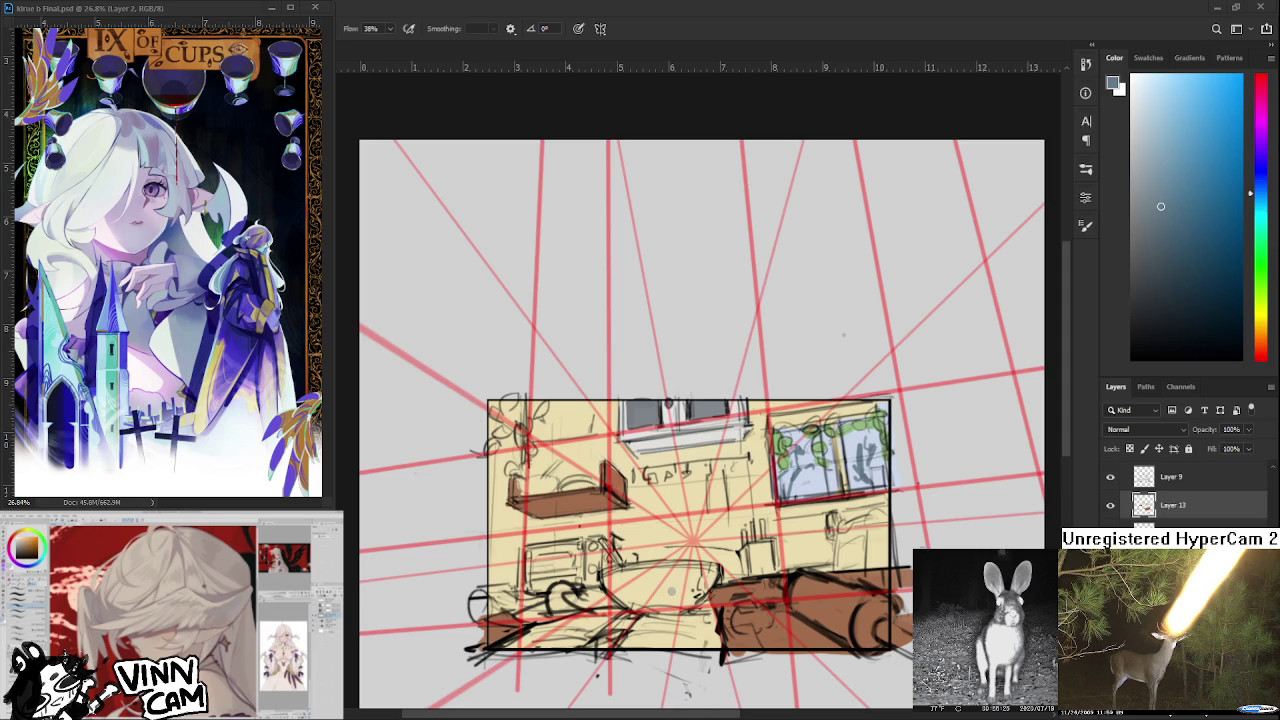
pyautogui.scroll(2, 843, 335)
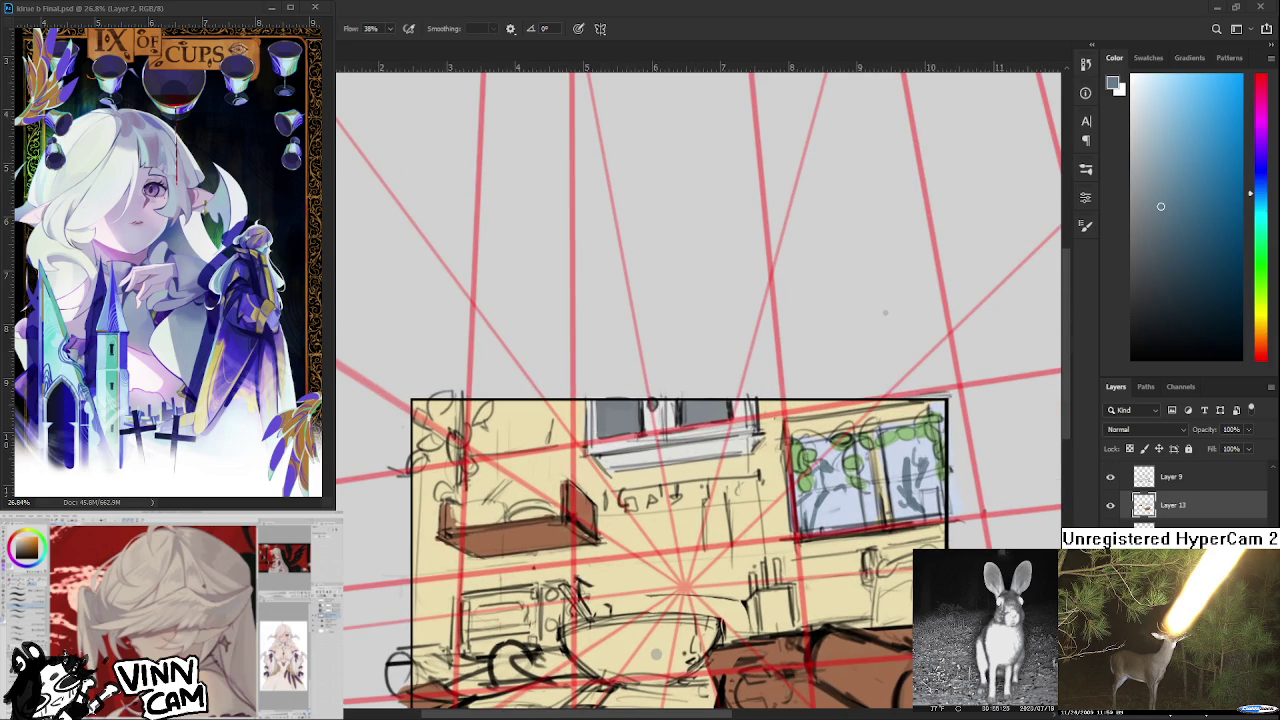
pyautogui.press('e')
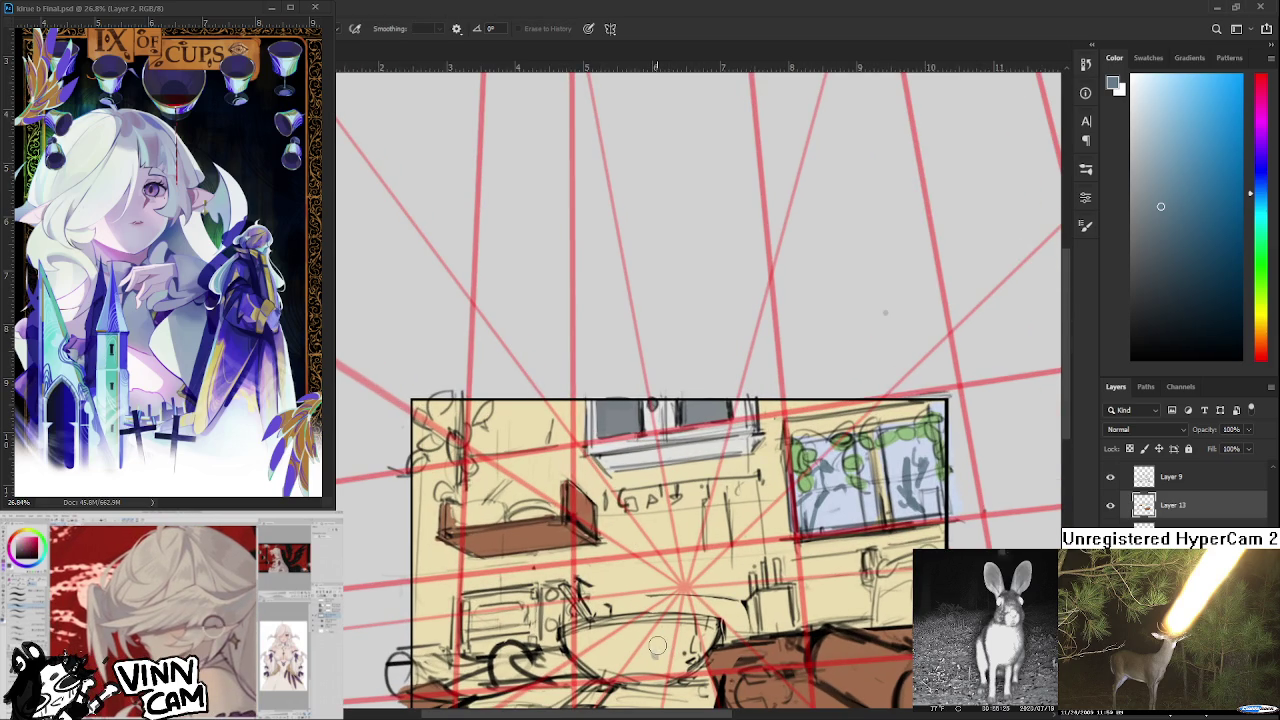
pyautogui.moveTo(649, 651); pyautogui.dragTo(648, 575)
pyautogui.press('b')
pyautogui.keyDown('alt'); pyautogui.click(651, 575); pyautogui.keyUp('alt')
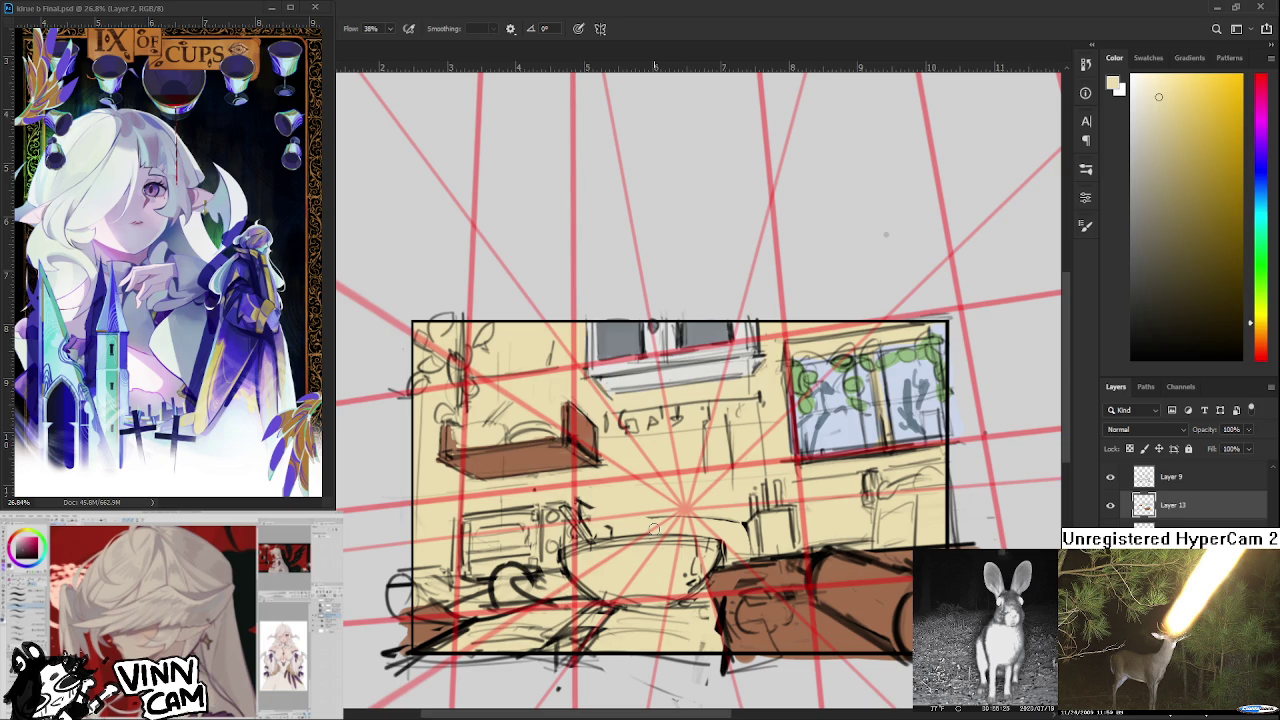
# Sample green from the window vines, brush leaves into the upper-left corner, and darken the shelf's left end.
pyautogui.keyDown('alt'); pyautogui.click(803, 370); pyautogui.keyUp('alt')
pyautogui.moveTo(803, 370); pyautogui.dragTo(801, 368)
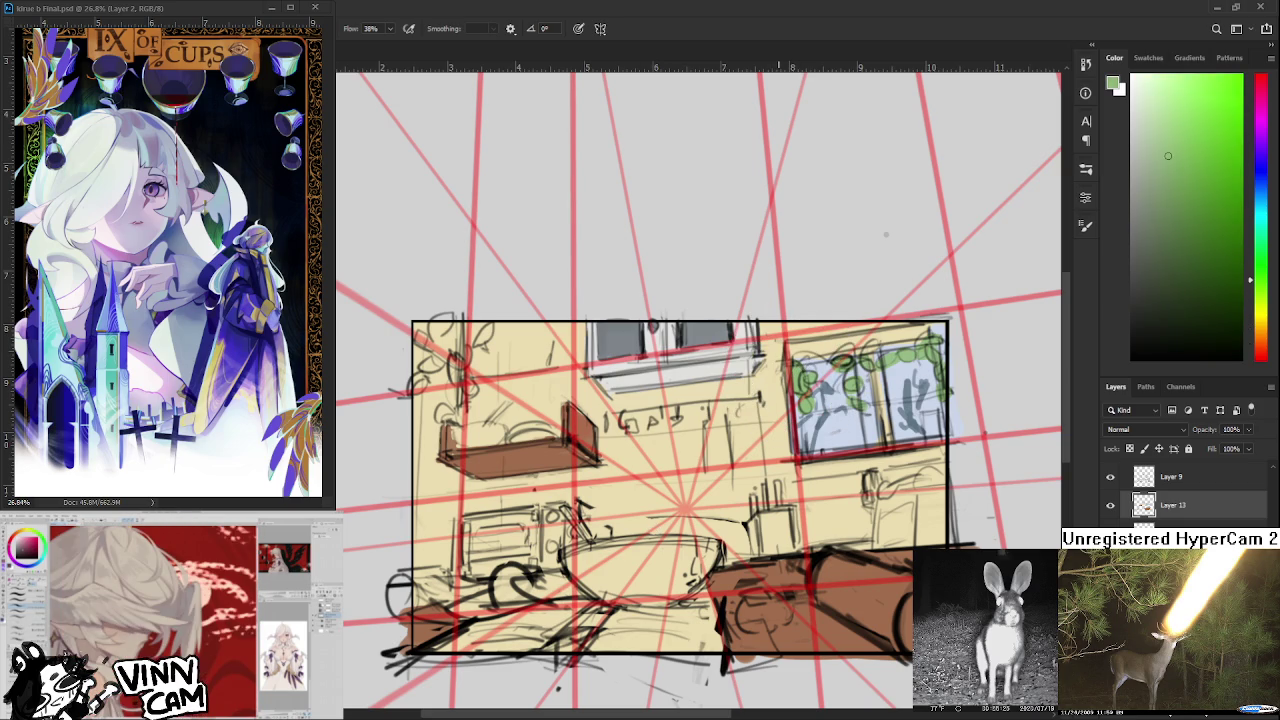
pyautogui.scroll(-1, 779, 381)
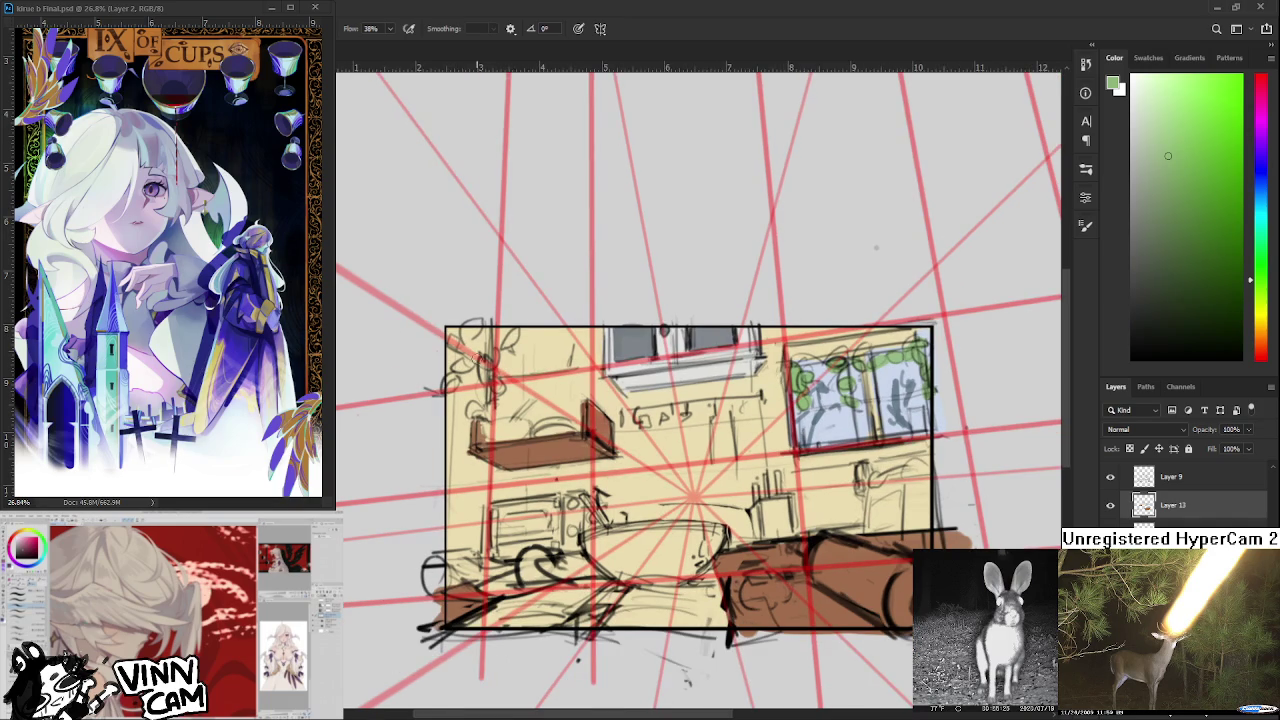
pyautogui.moveTo(473, 342)
pyautogui.mouseDown()
pyautogui.moveTo(480, 326)
pyautogui.moveTo(452, 372)
pyautogui.moveTo(458, 394)
pyautogui.moveTo(516, 330)
pyautogui.mouseUp()
pyautogui.moveTo(502, 374); pyautogui.dragTo(468, 422)
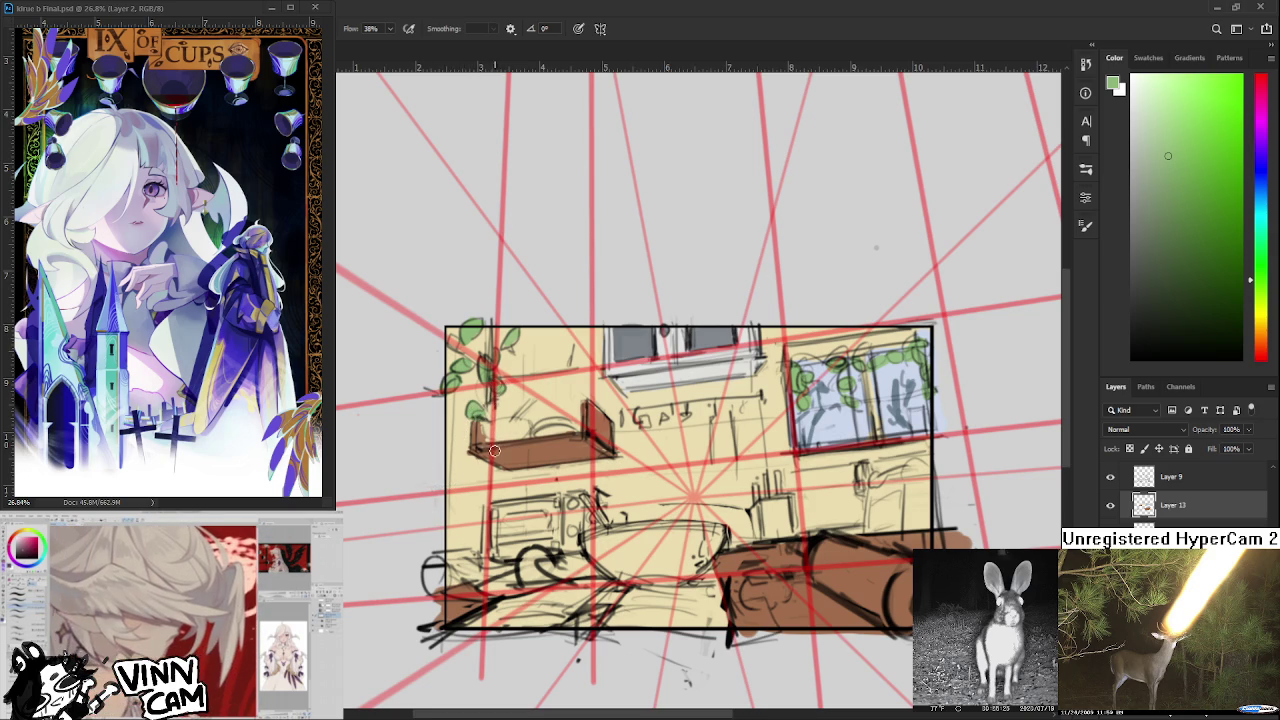
pyautogui.moveTo(473, 445); pyautogui.dragTo(471, 434)
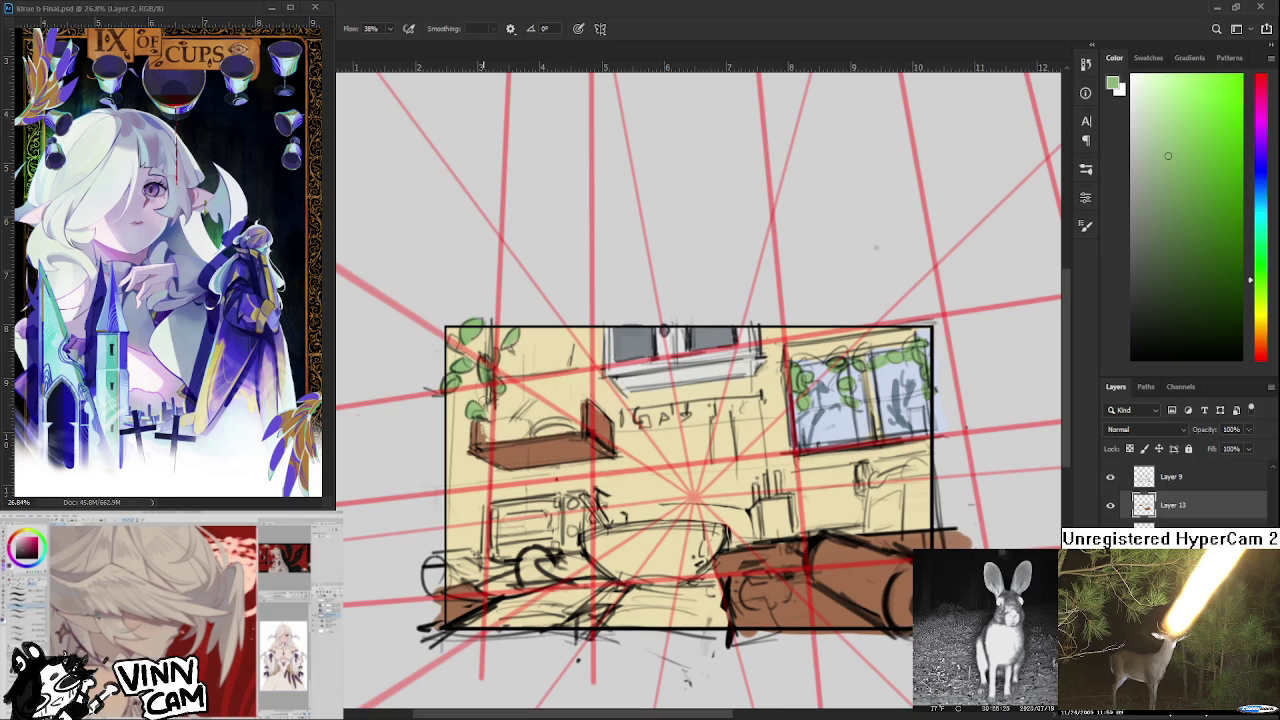
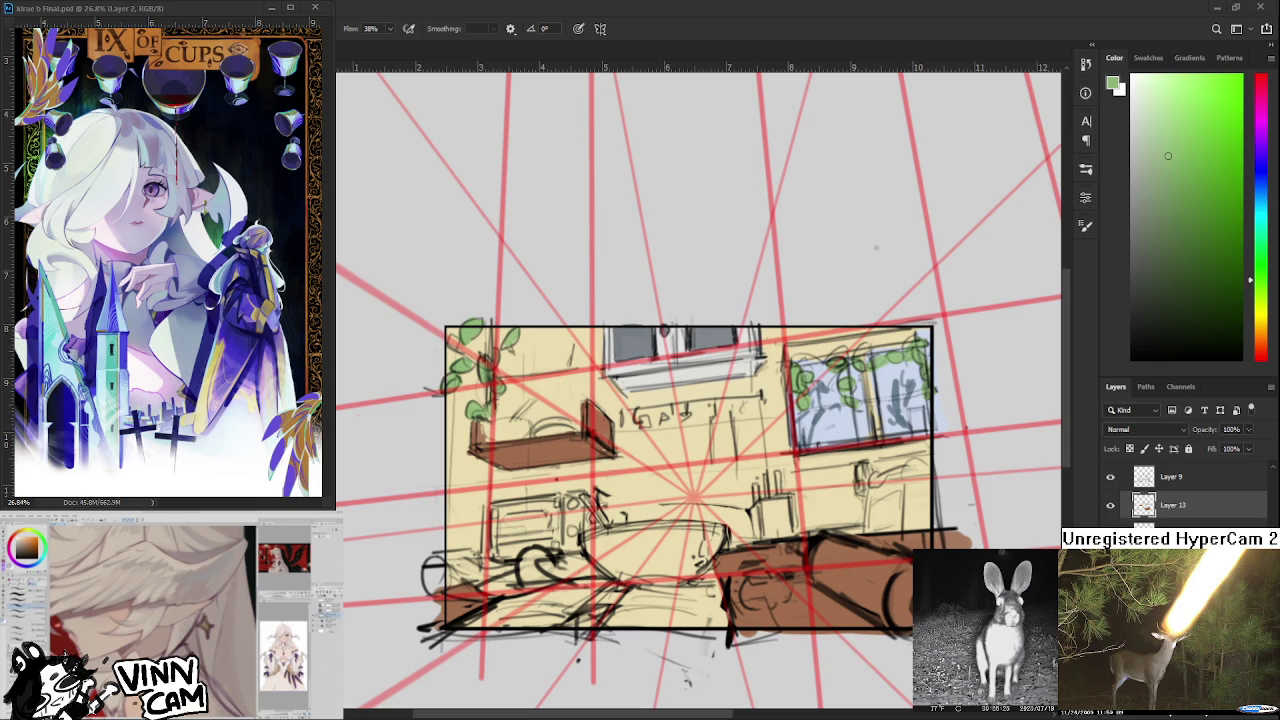
# Choose blue as the brush colour, test it on the bowl, then undo the stroke.
pyautogui.scroll(-1, 613, 539)
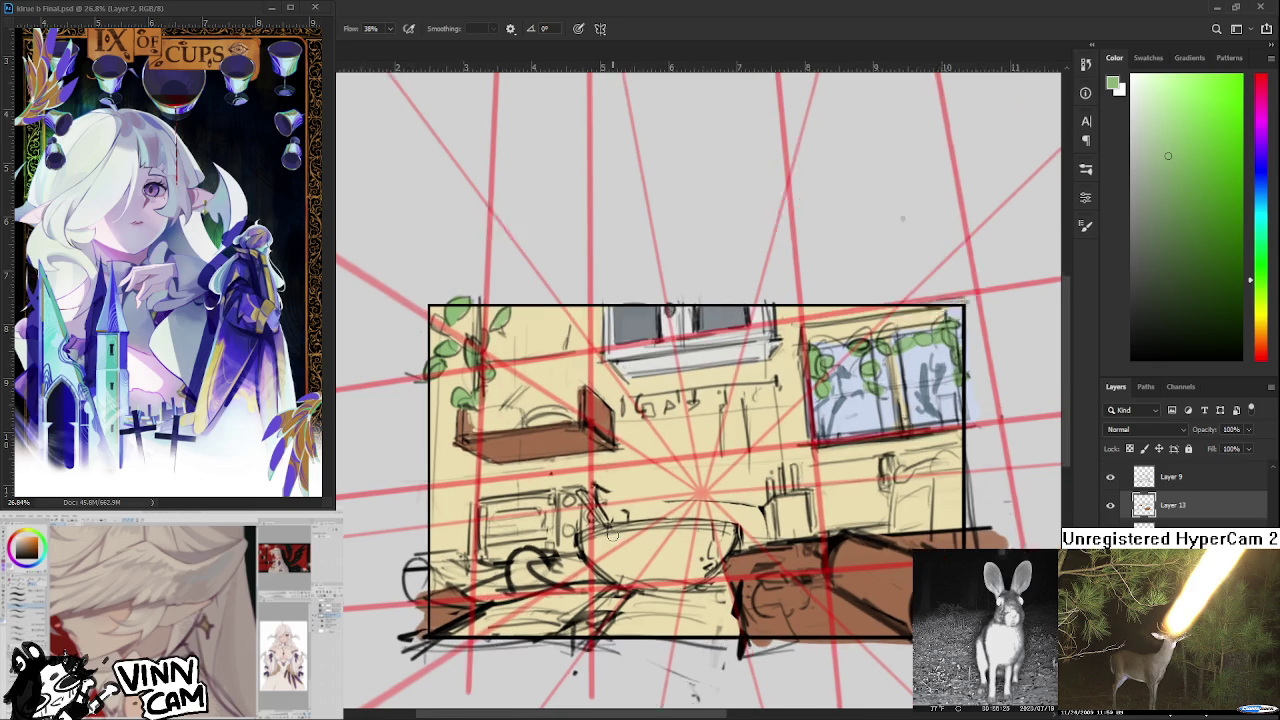
pyautogui.scroll(-1, 616, 536)
pyautogui.scroll(1, 618, 531)
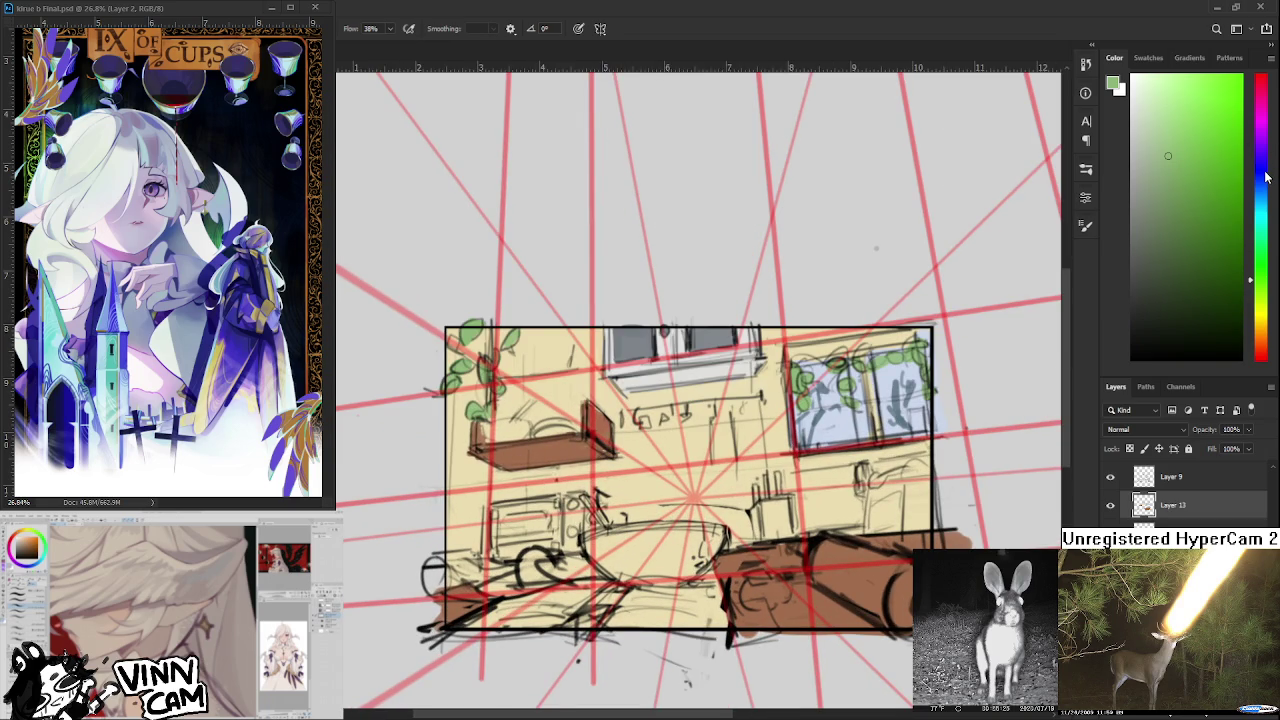
pyautogui.moveTo(1265, 175); pyautogui.dragTo(1262, 190)
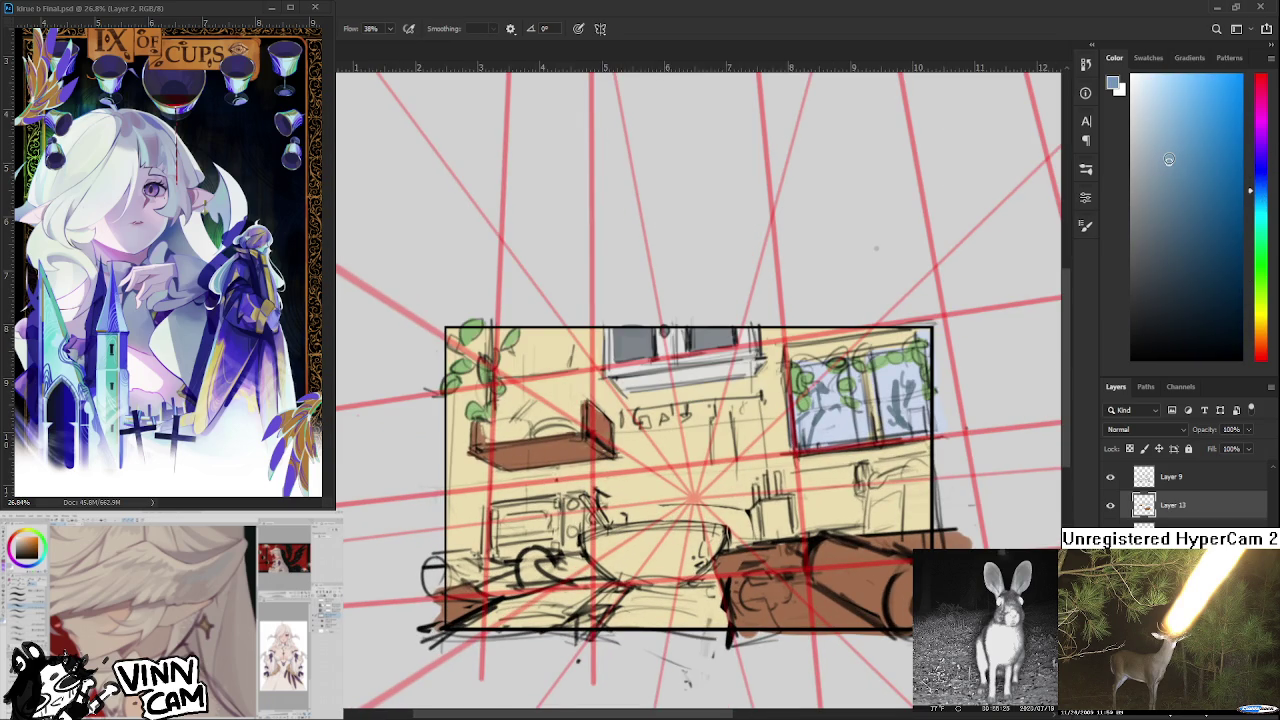
pyautogui.moveTo(652, 524); pyautogui.dragTo(645, 565)
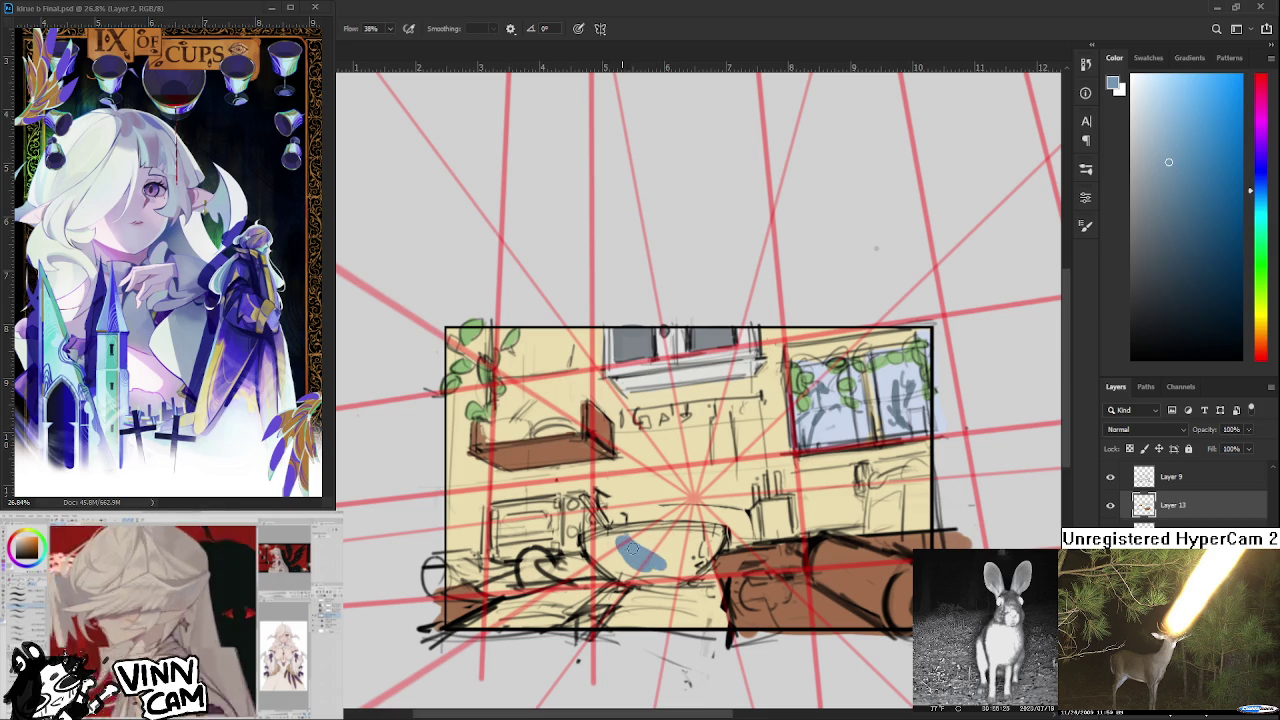
pyautogui.hotkey('ctrl', 'z')
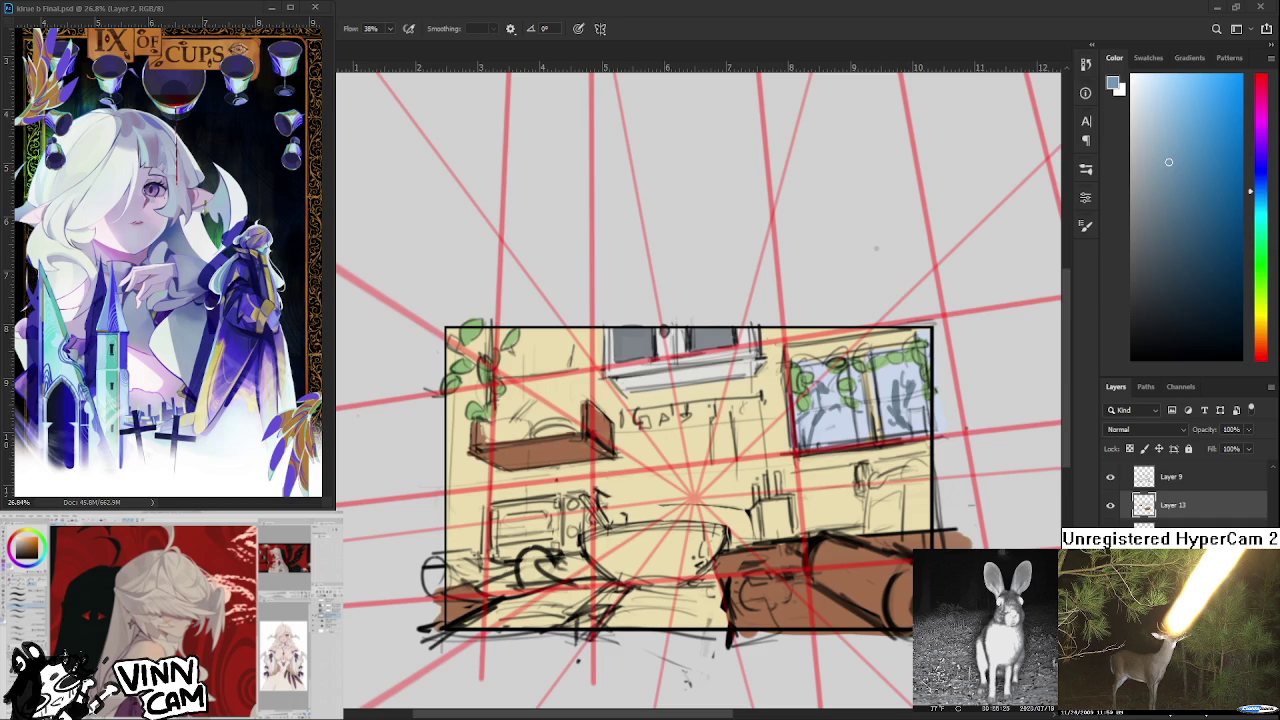
pyautogui.scroll(-1, 698, 390)
pyautogui.scroll(-1, 698, 390)
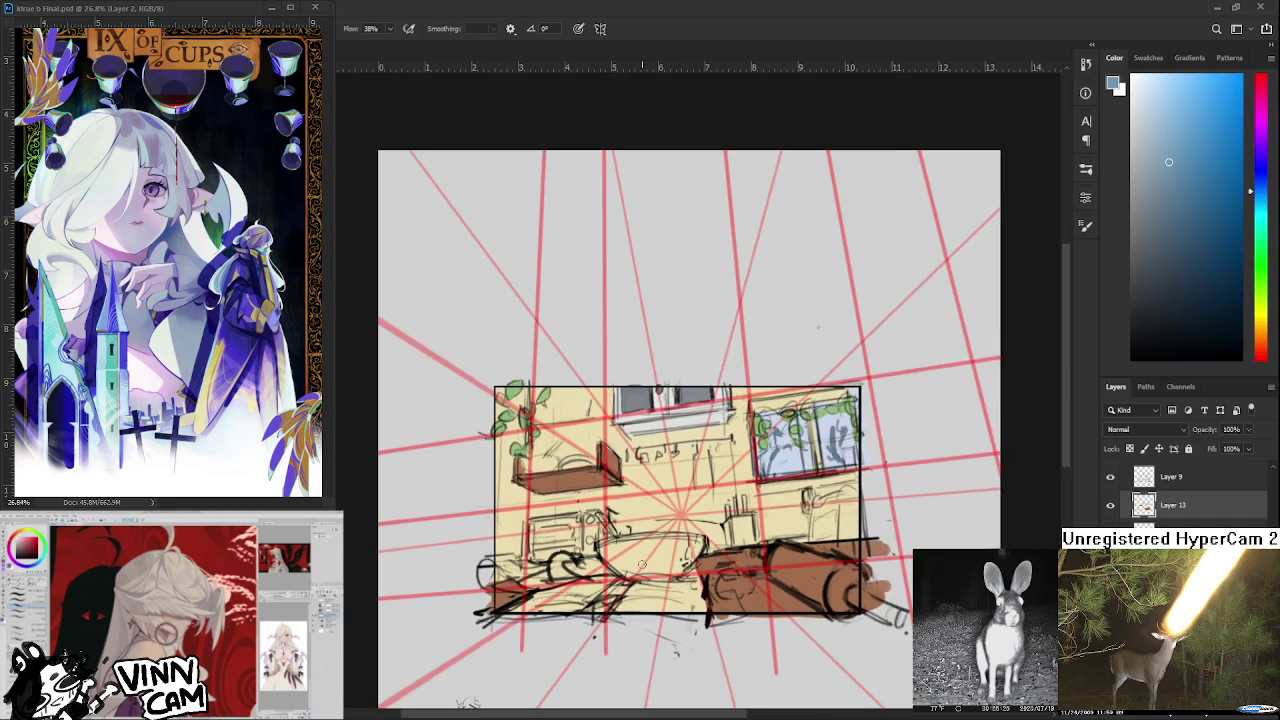
pyautogui.scroll(-2, 698, 390)
pyautogui.scroll(1, 698, 390)
pyautogui.scroll(1, 667, 257)
pyautogui.scroll(1, 667, 257)
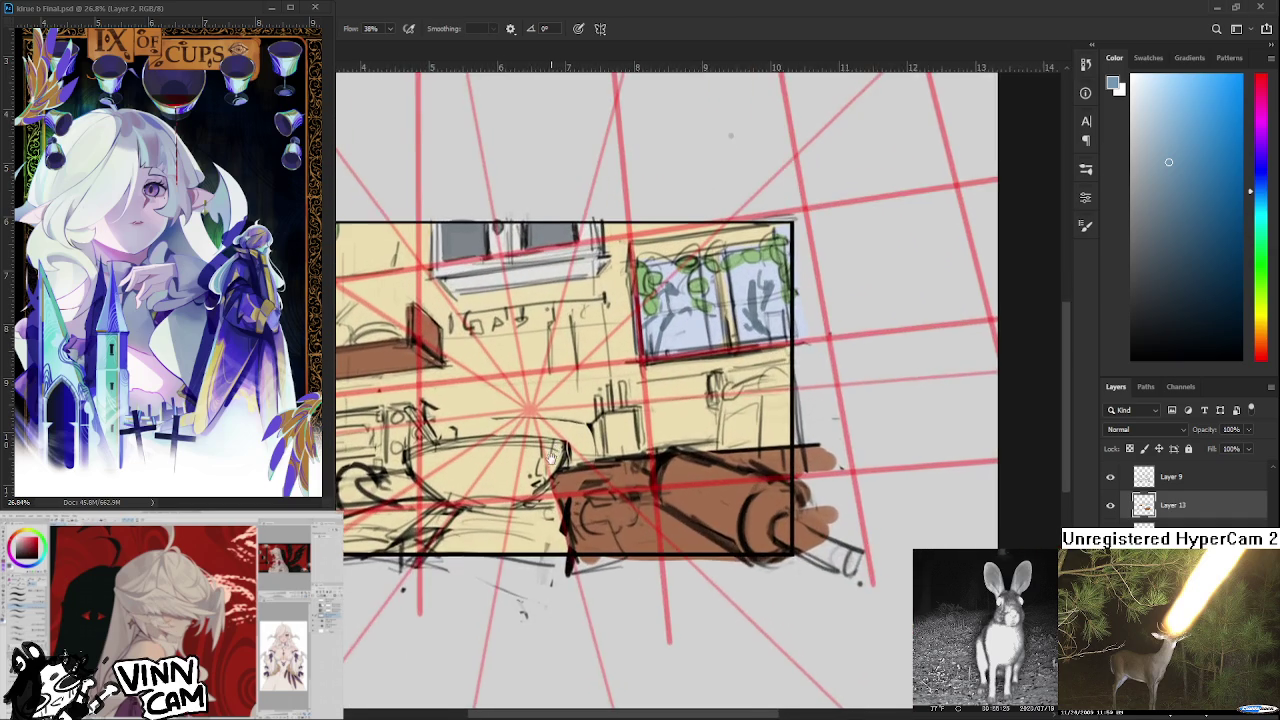
pyautogui.moveTo(806, 140); pyautogui.dragTo(866, 262)
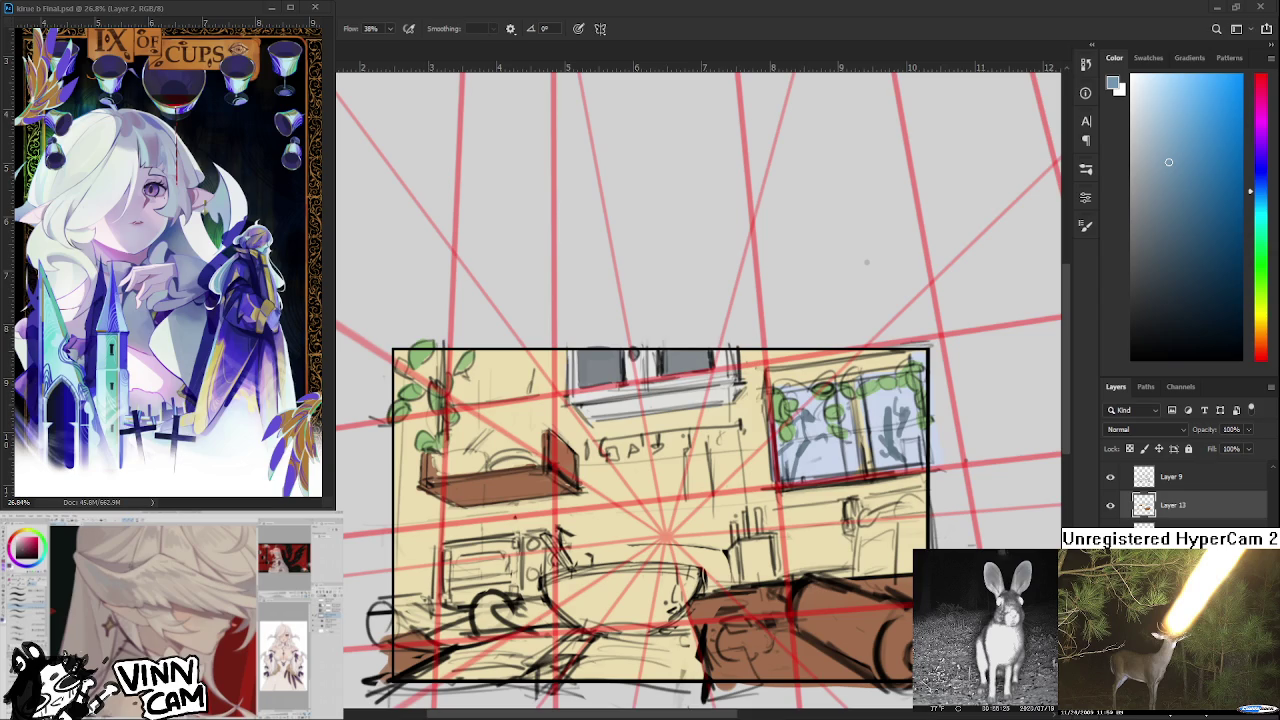
# Sample the shelf browns and the cream wall colour from the sketch.
pyautogui.scroll(-1, 545, 630)
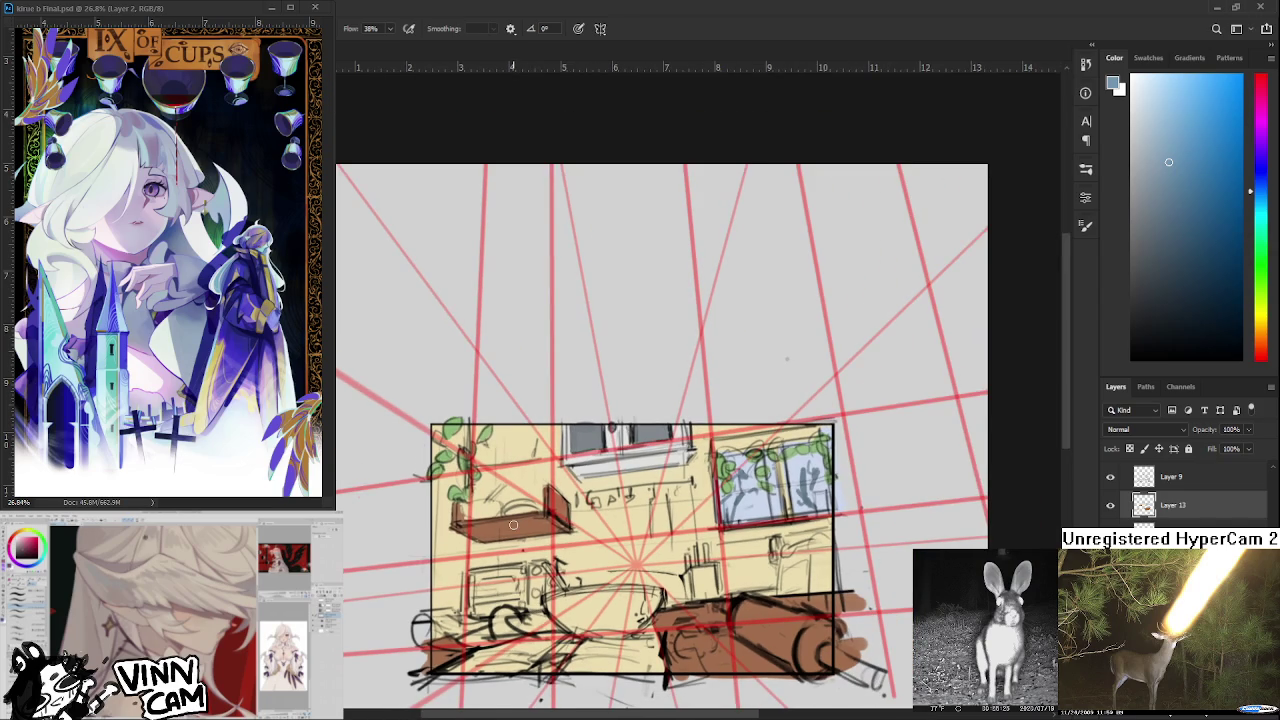
pyautogui.scroll(1, 513, 525)
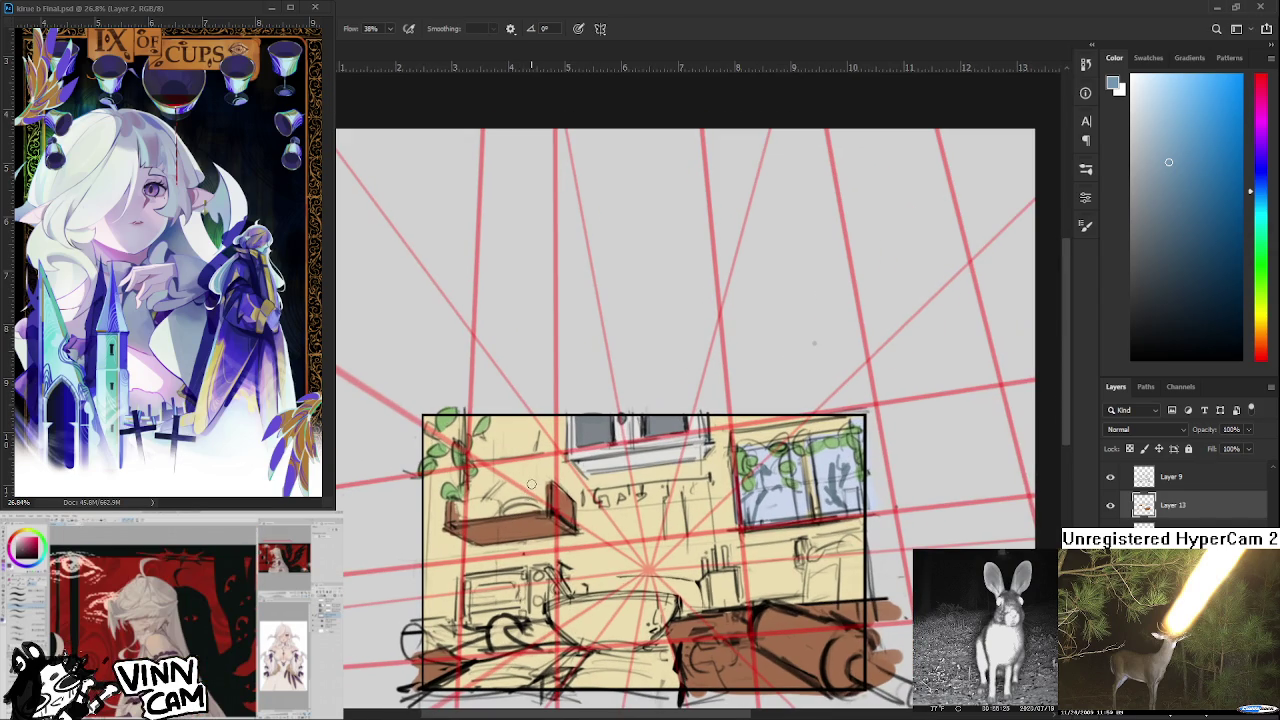
pyautogui.keyDown('alt'); pyautogui.click(533, 527); pyautogui.keyUp('alt')
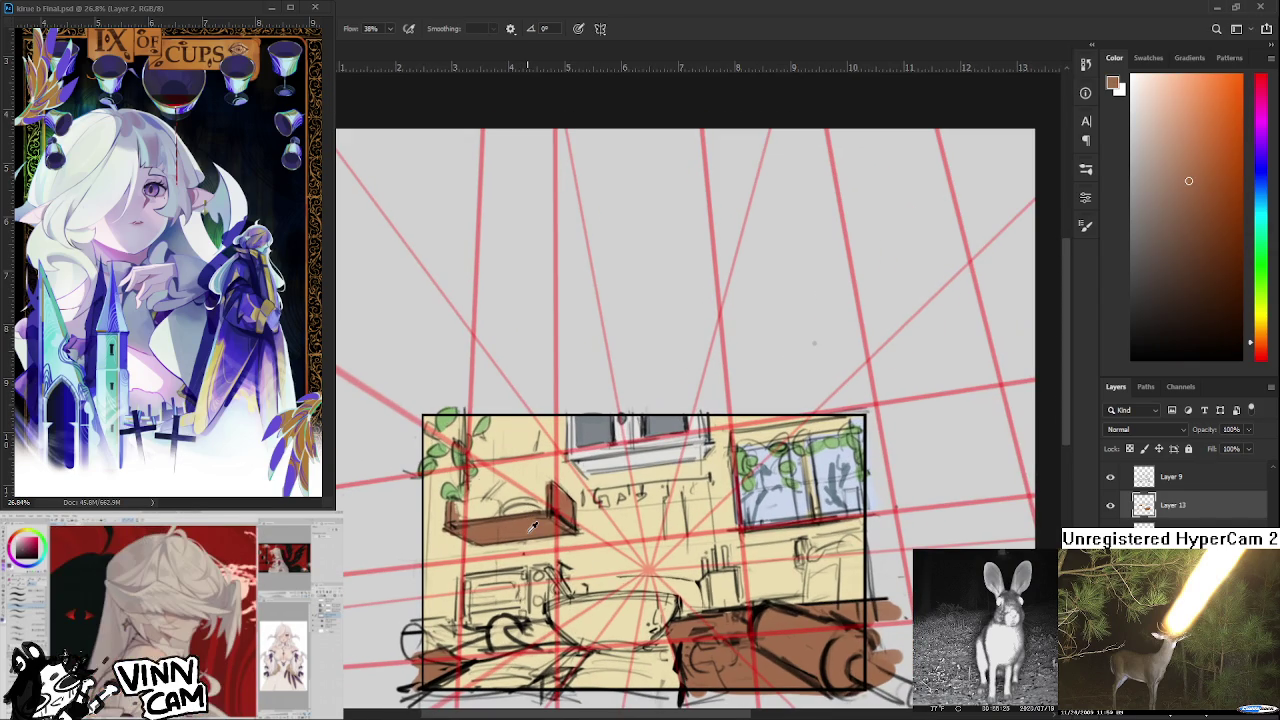
pyautogui.keyDown('alt'); pyautogui.click(474, 507); pyautogui.keyUp('alt')
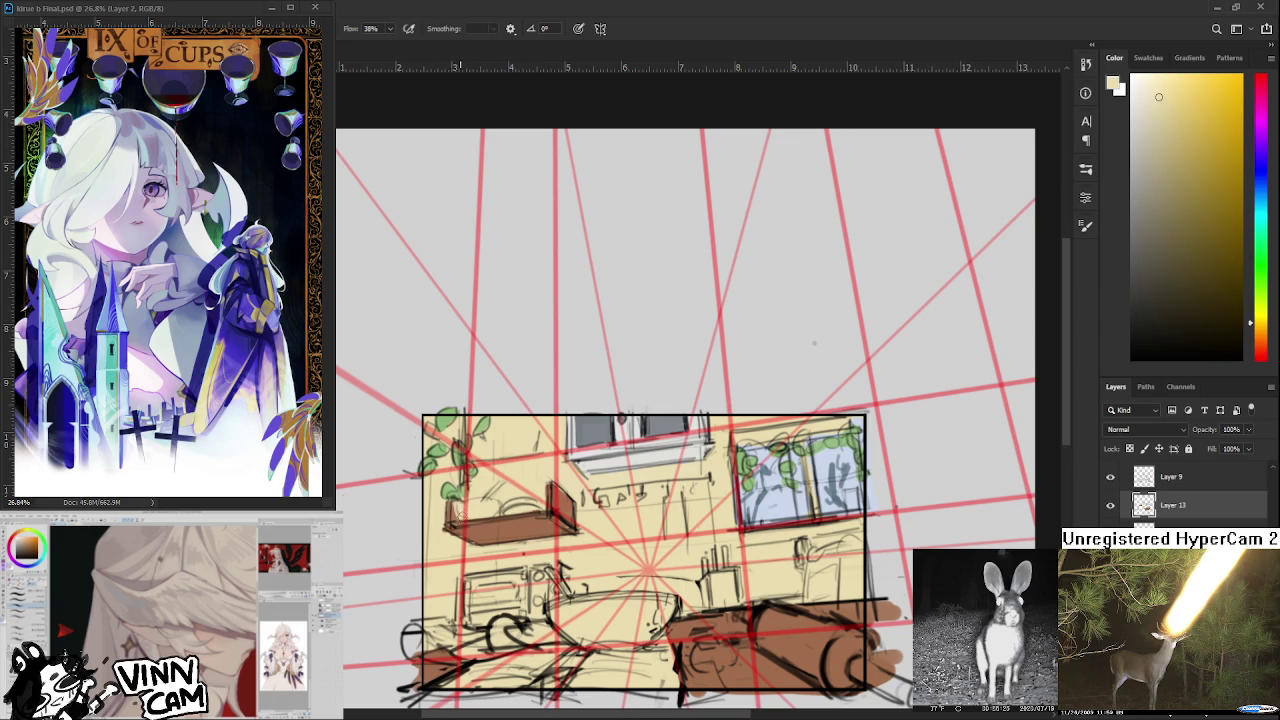
pyautogui.keyDown('alt'); pyautogui.click(455, 518); pyautogui.keyUp('alt')
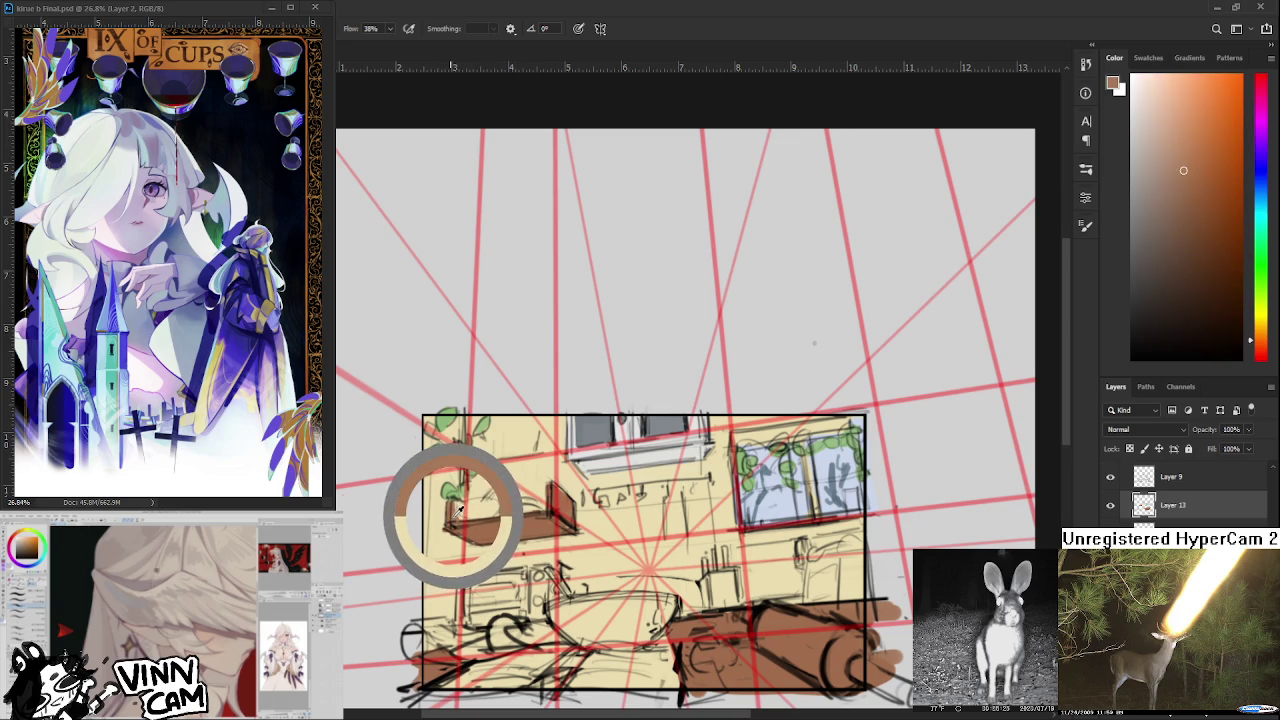
pyautogui.keyDown('alt'); pyautogui.click(459, 506); pyautogui.keyUp('alt')
pyautogui.keyDown('alt'); pyautogui.click(459, 505); pyautogui.keyUp('alt')
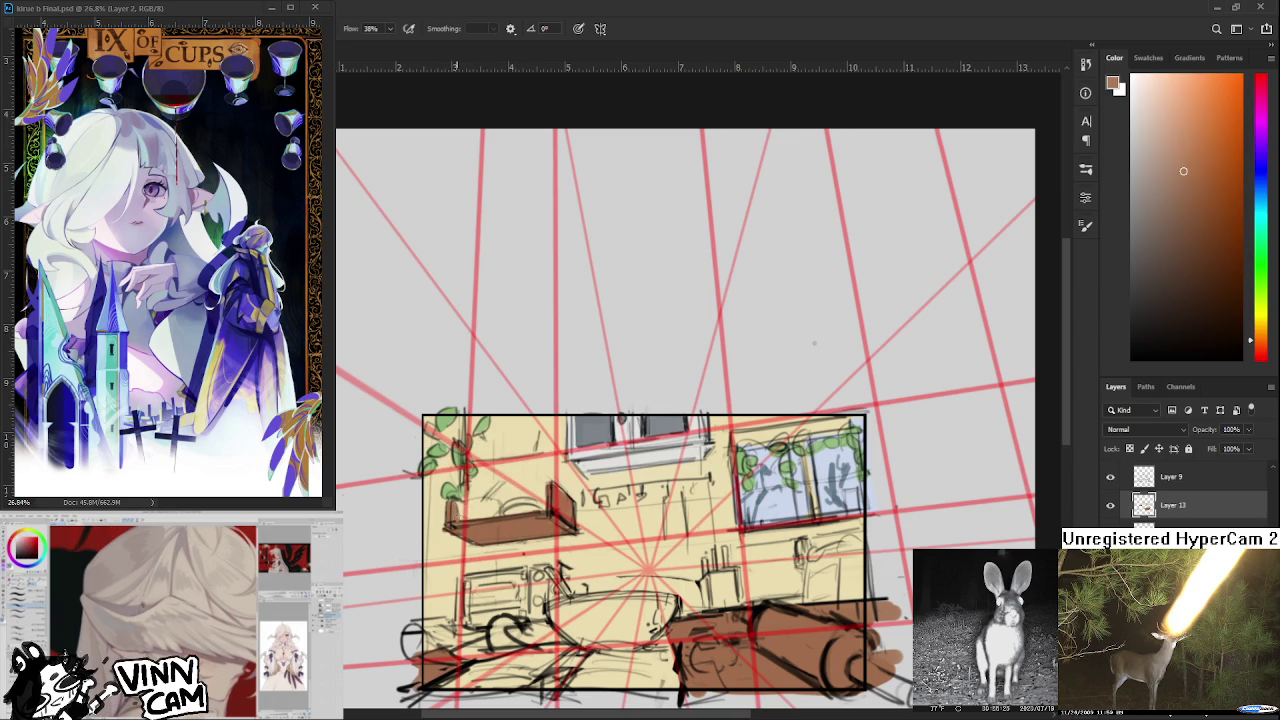
pyautogui.keyDown('alt'); pyautogui.click(463, 510); pyautogui.keyUp('alt')
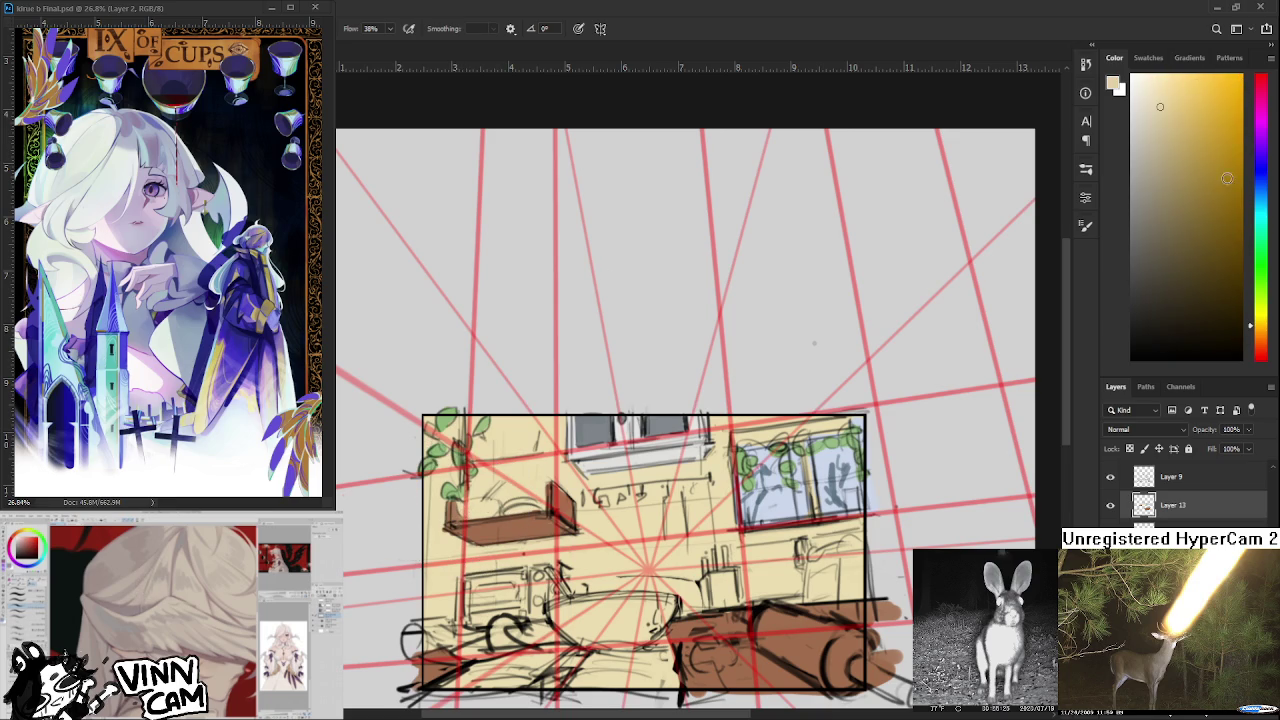
# Shift the painting colour through blue to a light cyan.
pyautogui.click(1259, 184)
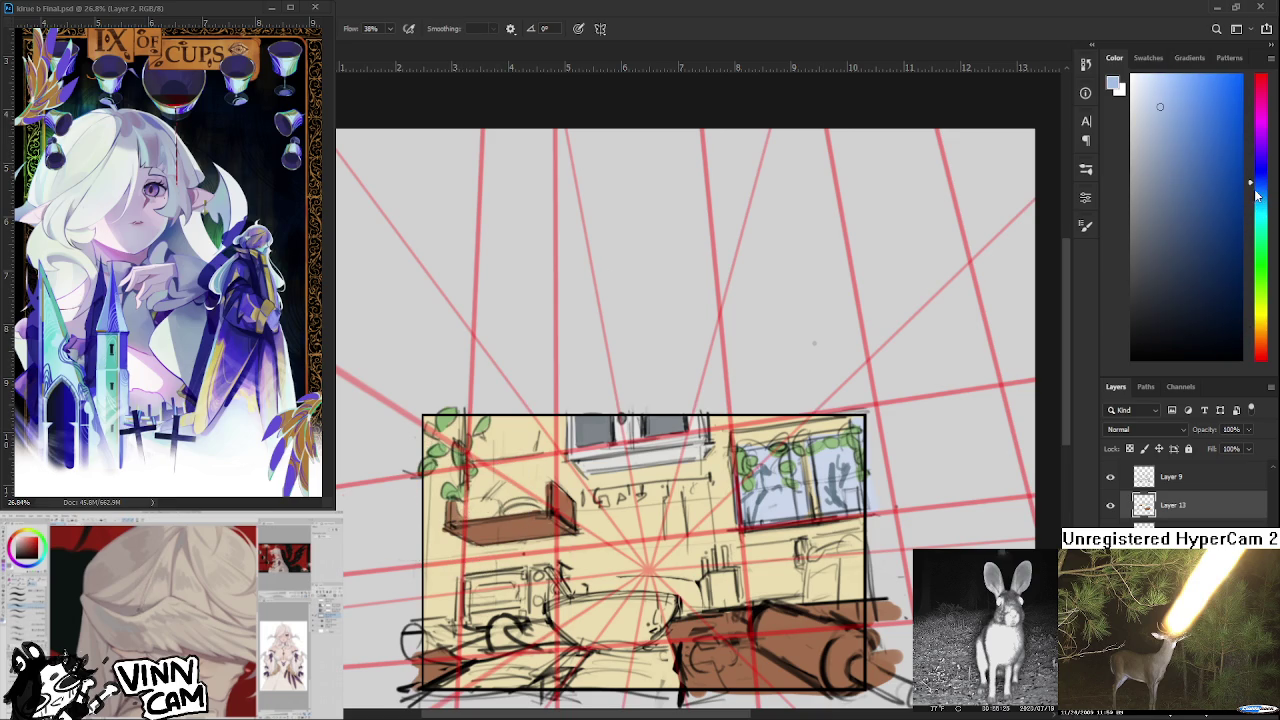
pyautogui.click(1259, 195)
pyautogui.click(1162, 129)
pyautogui.moveTo(1162, 129); pyautogui.dragTo(1154, 127)
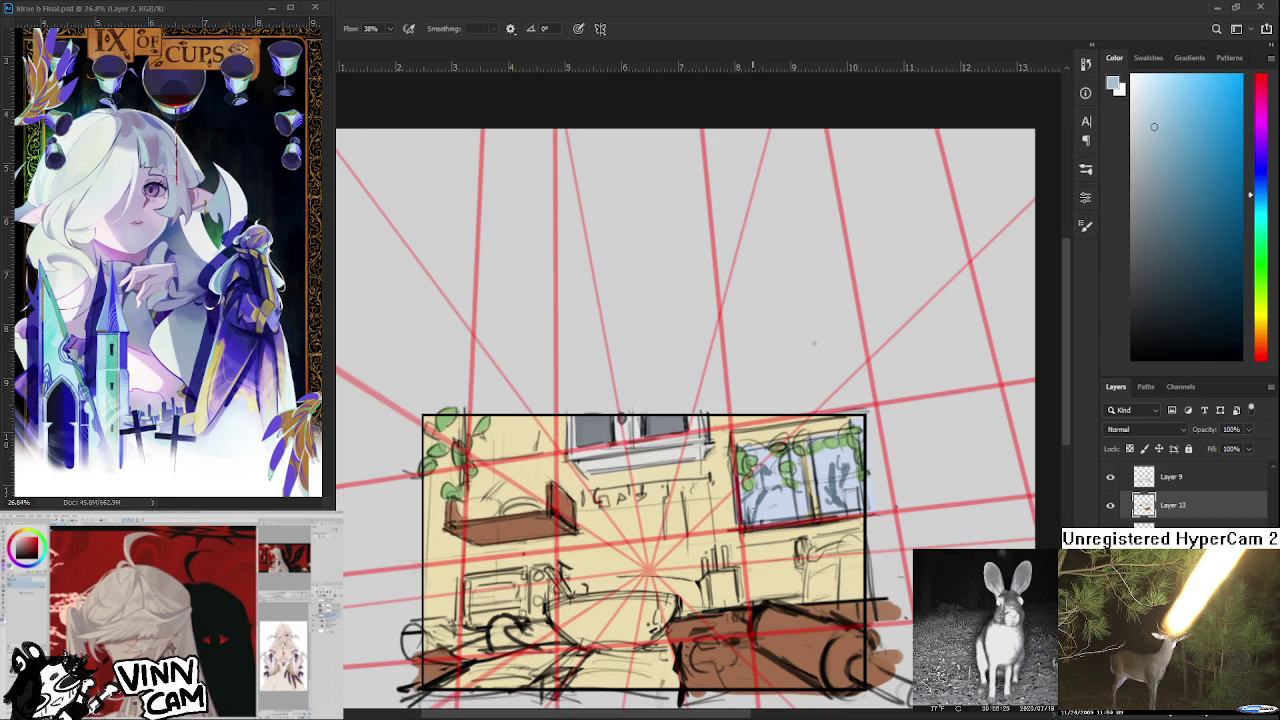
# Rotate the view and paint a near-white patch over the couch front, then zoom out.
pyautogui.moveTo(753, 505); pyautogui.dragTo(779, 543)
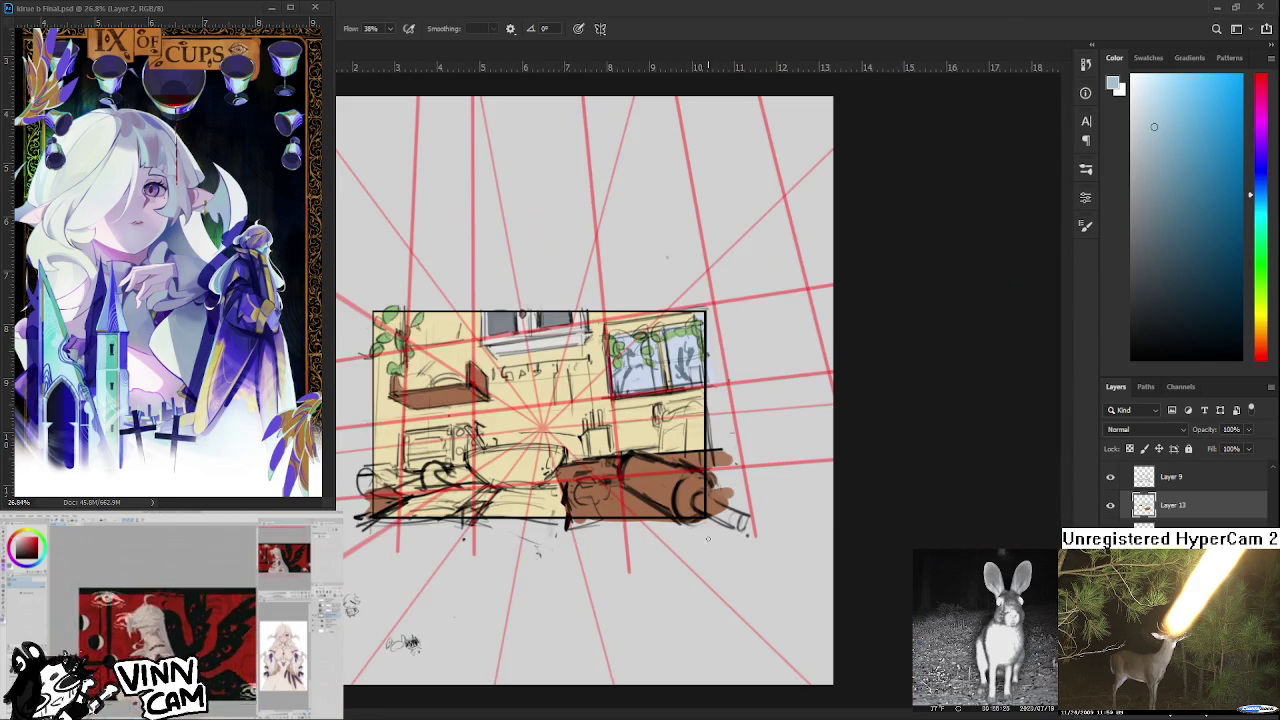
pyautogui.moveTo(779, 543)
pyautogui.mouseDown()
pyautogui.moveTo(725, 572)
pyautogui.moveTo(632, 544)
pyautogui.mouseUp()
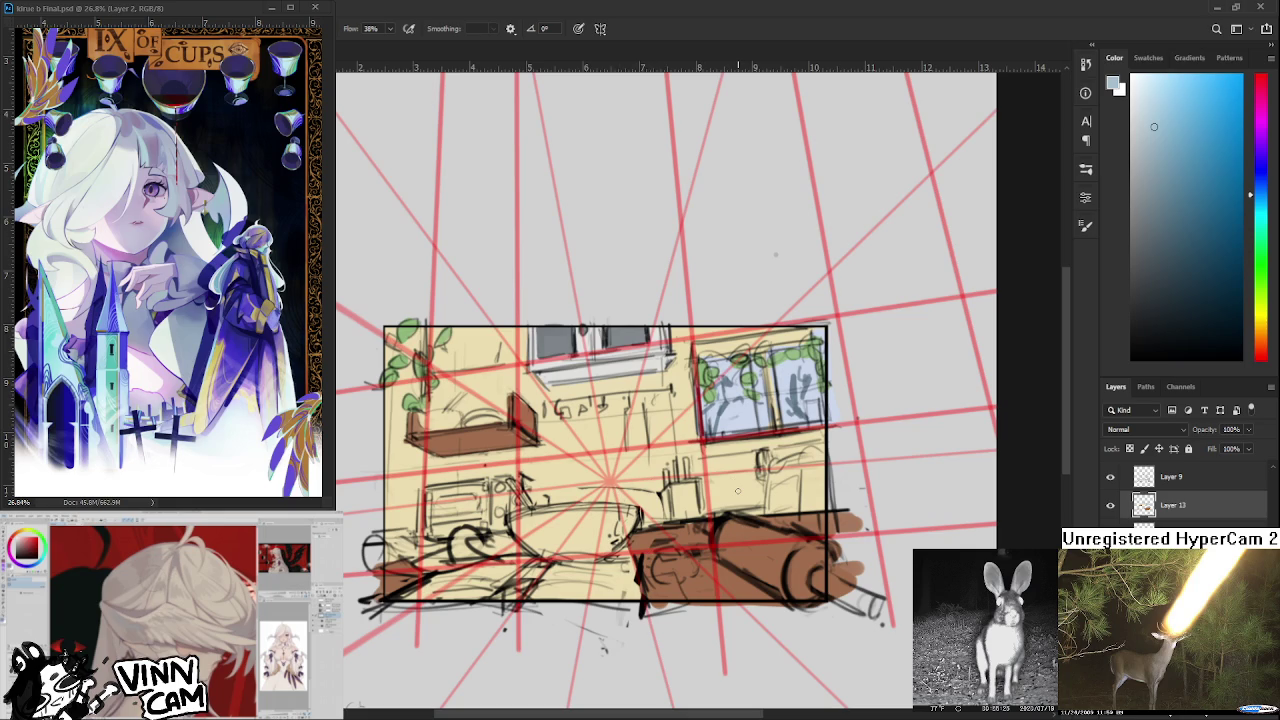
pyautogui.click(1139, 88)
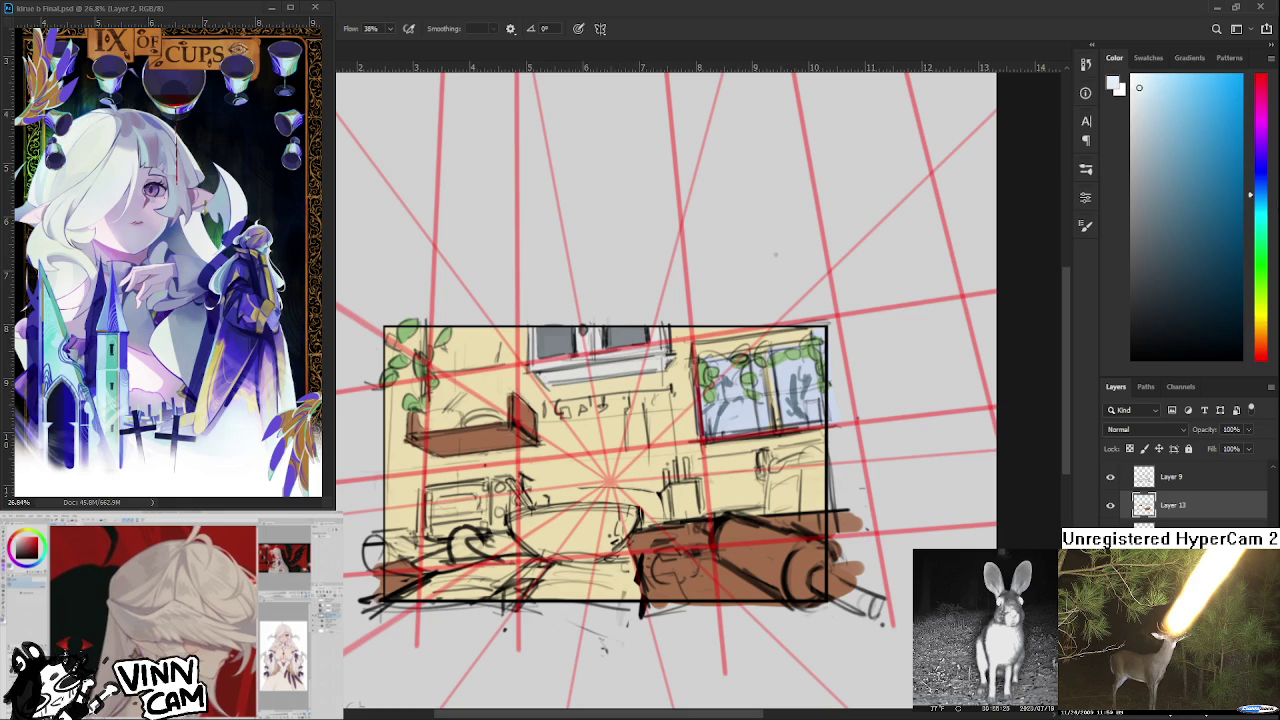
pyautogui.moveTo(666, 562)
pyautogui.mouseDown()
pyautogui.moveTo(712, 578)
pyautogui.moveTo(700, 601)
pyautogui.mouseUp()
pyautogui.keyDown('alt'); pyautogui.click(688, 566); pyautogui.keyUp('alt')
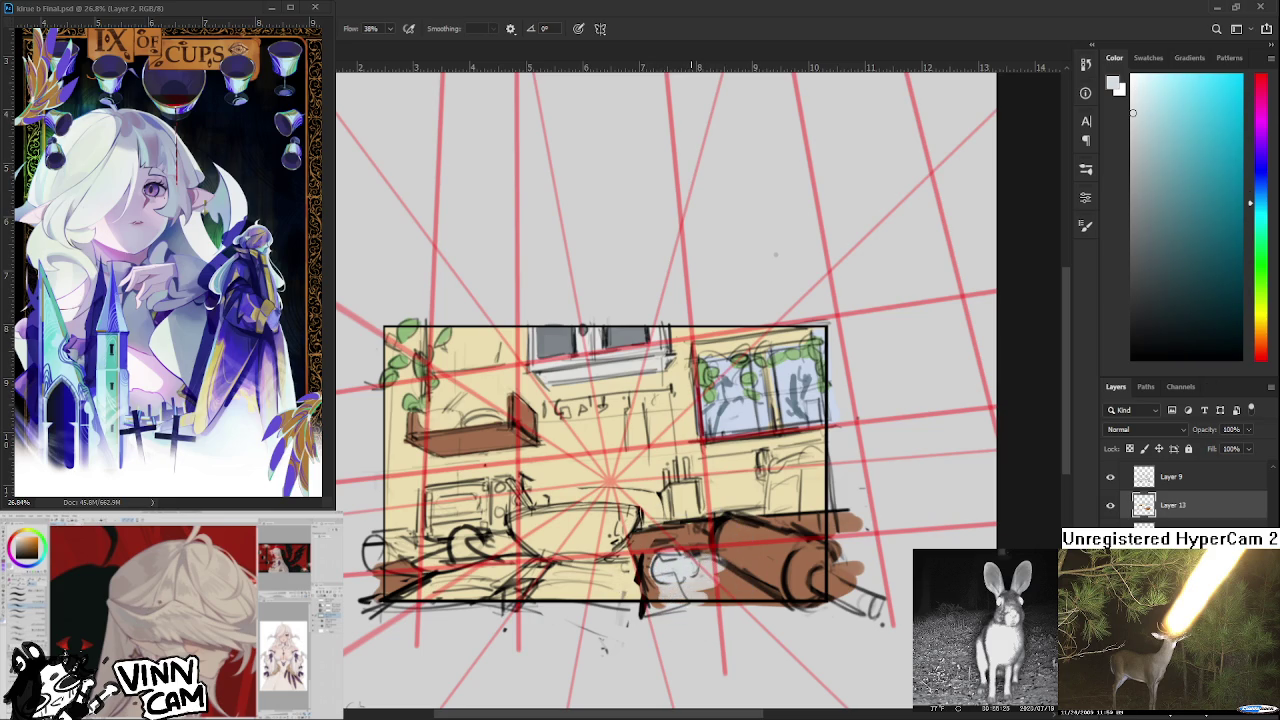
pyautogui.hotkey('ctrl', '-')
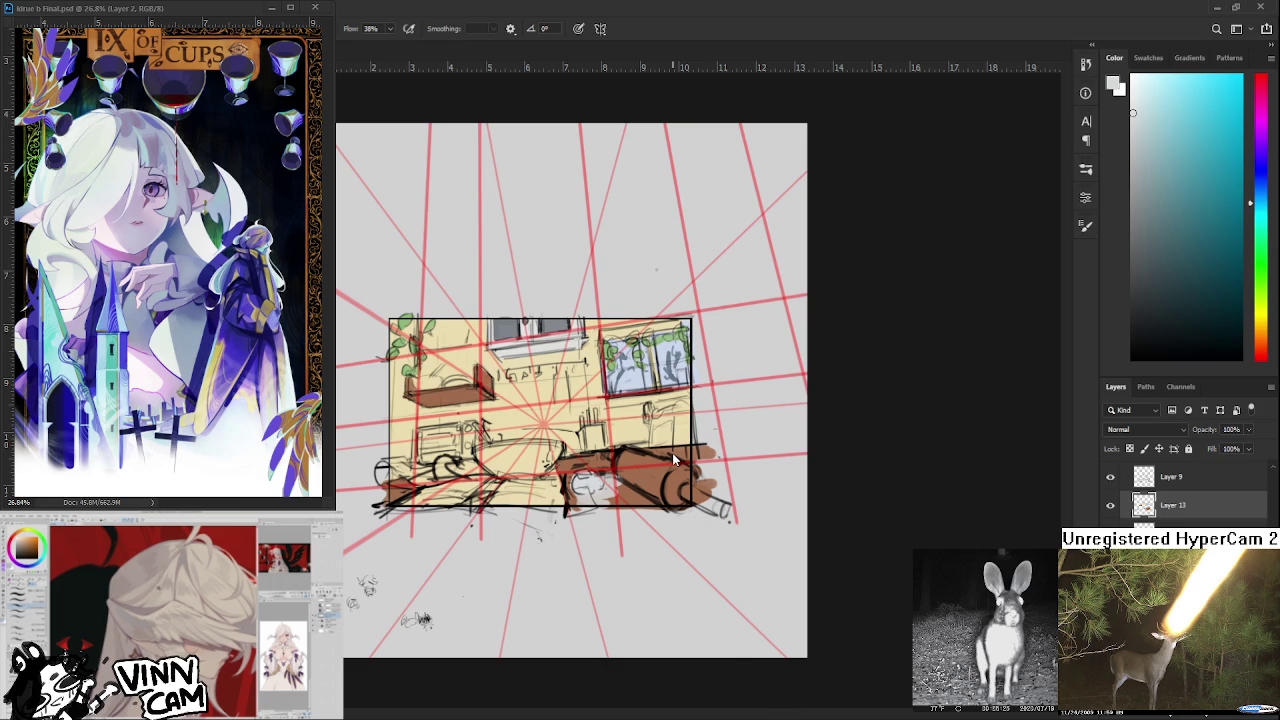
pyautogui.keyDown('alt'); pyautogui.scroll(2, 525, 390); pyautogui.keyUp('alt')
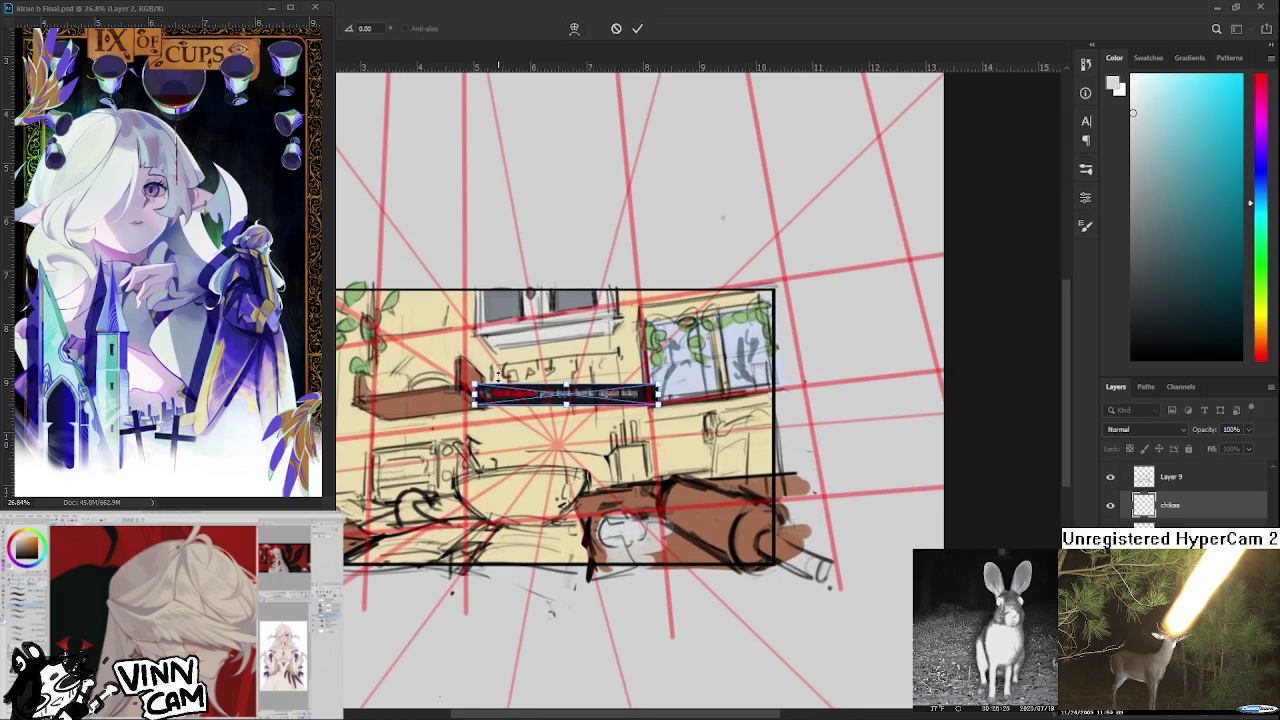
pyautogui.keyDown('alt'); pyautogui.scroll(1, 530, 393); pyautogui.keyUp('alt')
pyautogui.keyDown('alt'); pyautogui.scroll(1, 500, 370); pyautogui.keyUp('alt')
pyautogui.keyDown('alt'); pyautogui.scroll(1, 480, 350); pyautogui.keyUp('alt')
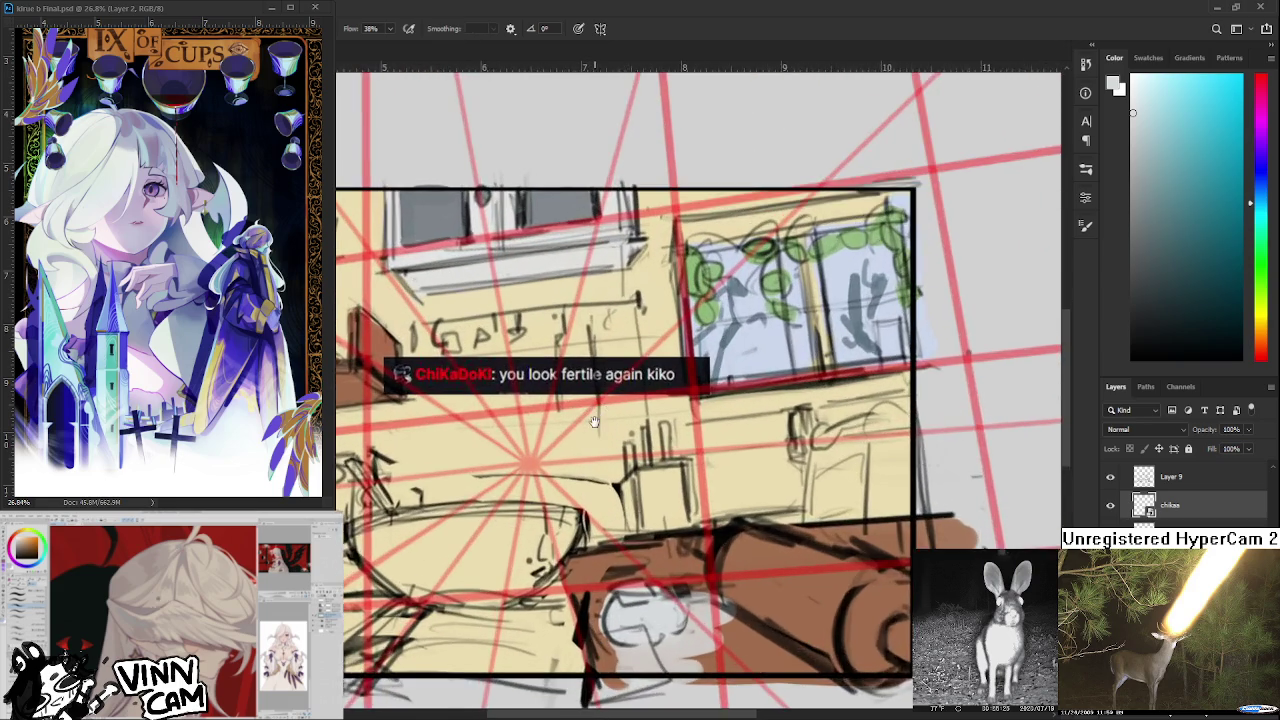
pyautogui.keyDown('alt'); pyautogui.scroll(1, 460, 340); pyautogui.keyUp('alt')
pyautogui.scroll(-2, 1150, 495)
pyautogui.scroll(-1, 1150, 495)
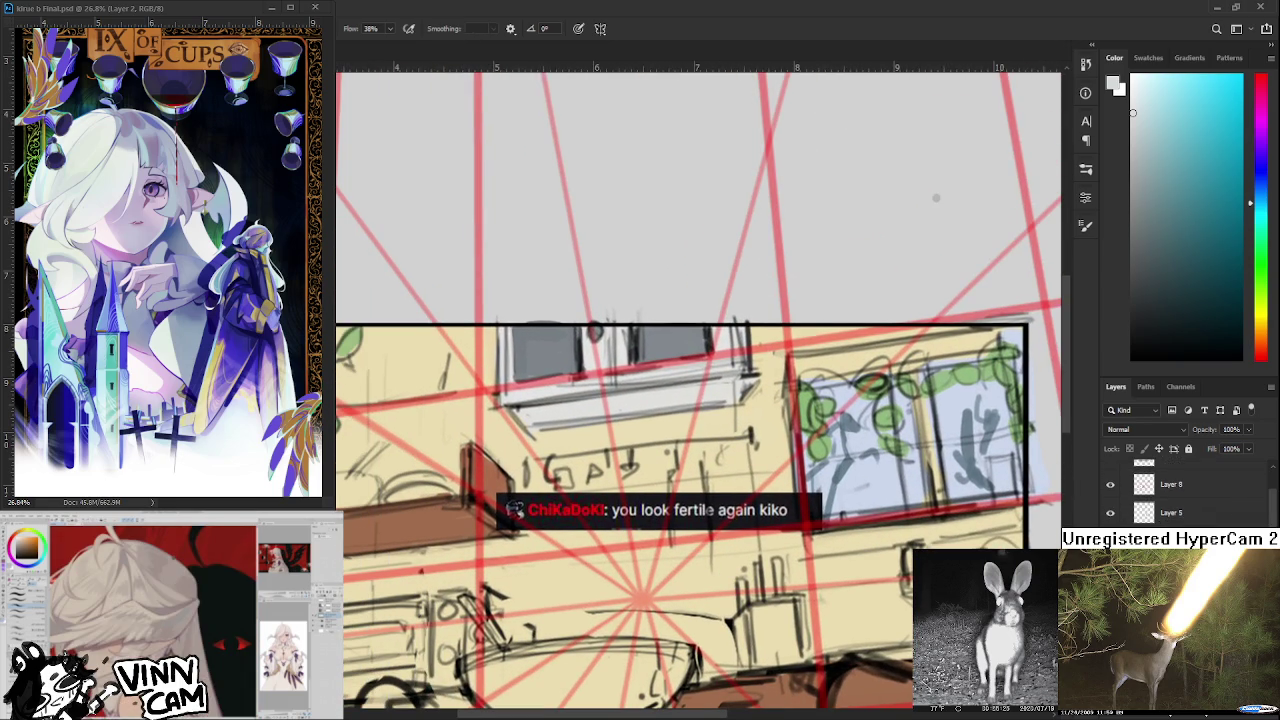
pyautogui.scroll(2, 1170, 490)
pyautogui.scroll(1, 1170, 490)
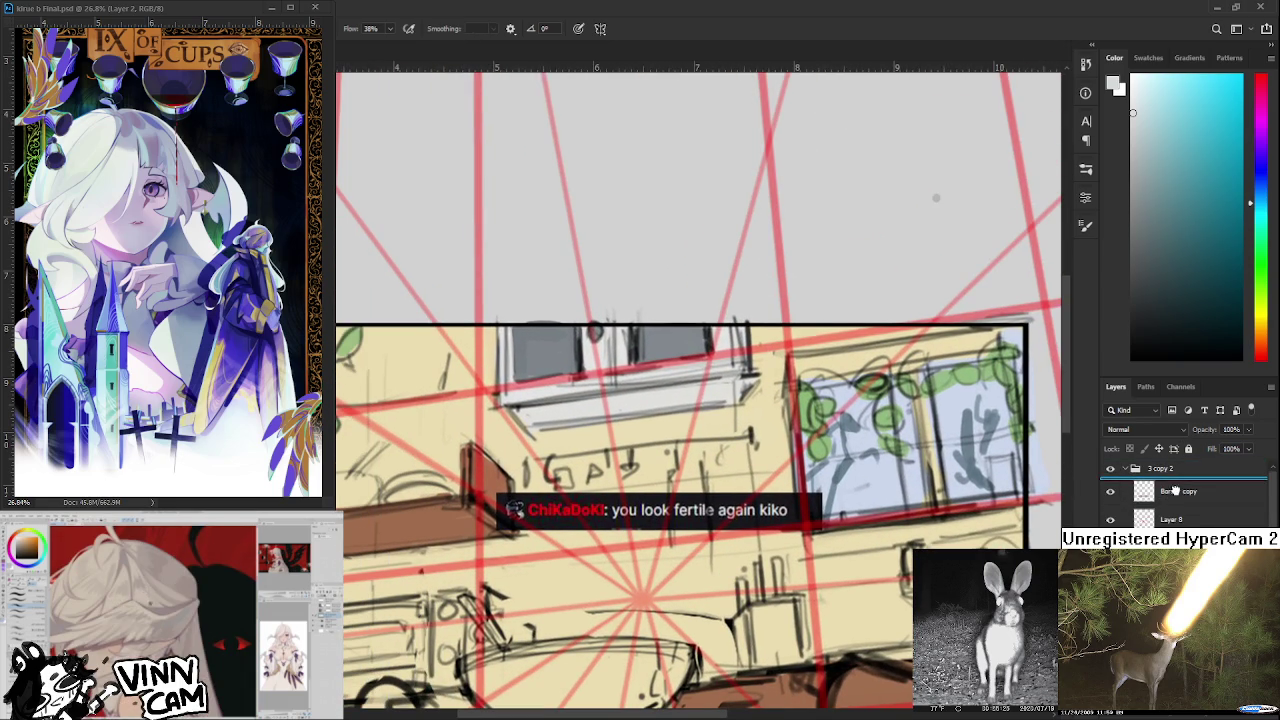
pyautogui.click(1170, 491)
pyautogui.keyDown('alt'); pyautogui.scroll(-1, 848, 530); pyautogui.keyUp('alt')
pyautogui.keyDown('alt'); pyautogui.scroll(-1, 825, 550); pyautogui.keyUp('alt')
pyautogui.keyDown('alt'); pyautogui.scroll(-1, 810, 555); pyautogui.keyUp('alt')
pyautogui.keyDown('alt'); pyautogui.scroll(-1, 795, 557); pyautogui.keyUp('alt')
pyautogui.moveTo(795, 557); pyautogui.dragTo(799, 506)
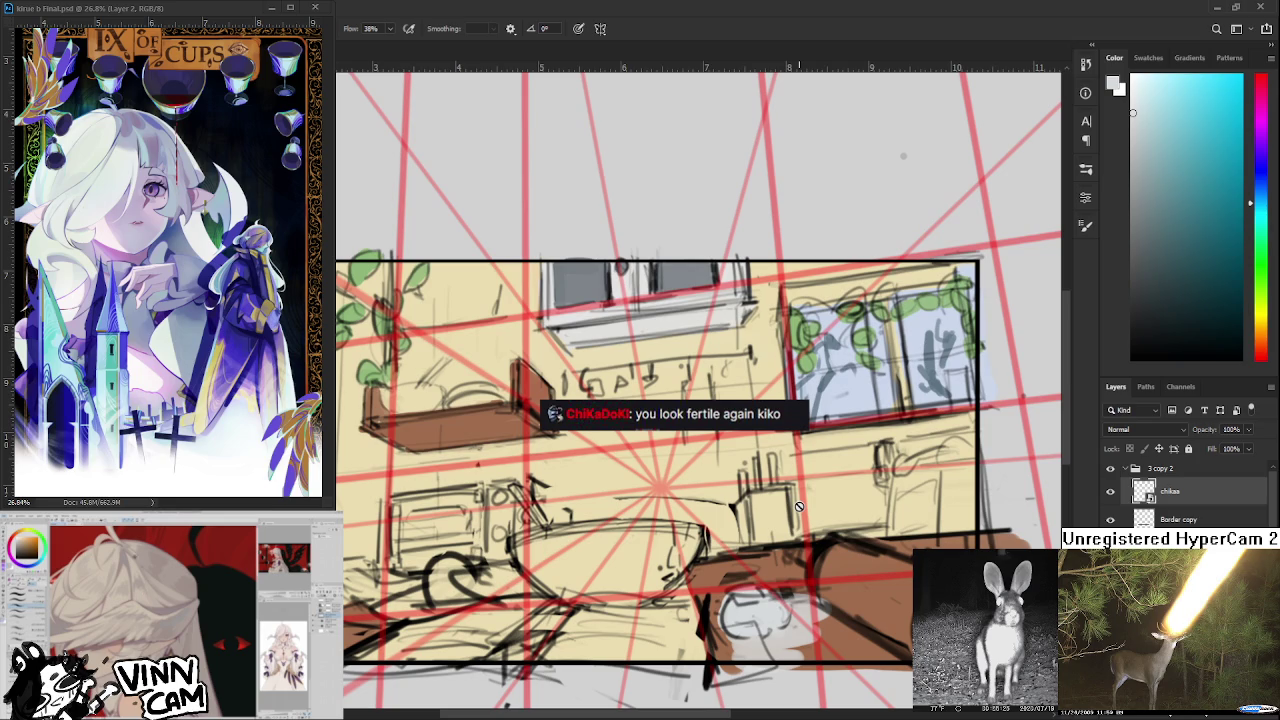
pyautogui.keyDown('alt'); pyautogui.scroll(4, 799, 506); pyautogui.keyUp('alt')
pyautogui.moveTo(802, 507)
pyautogui.mouseDown()
pyautogui.moveTo(830, 510)
pyautogui.moveTo(796, 514)
pyautogui.mouseUp()
pyautogui.keyDown('alt'); pyautogui.scroll(-2, 829, 511); pyautogui.keyUp('alt')
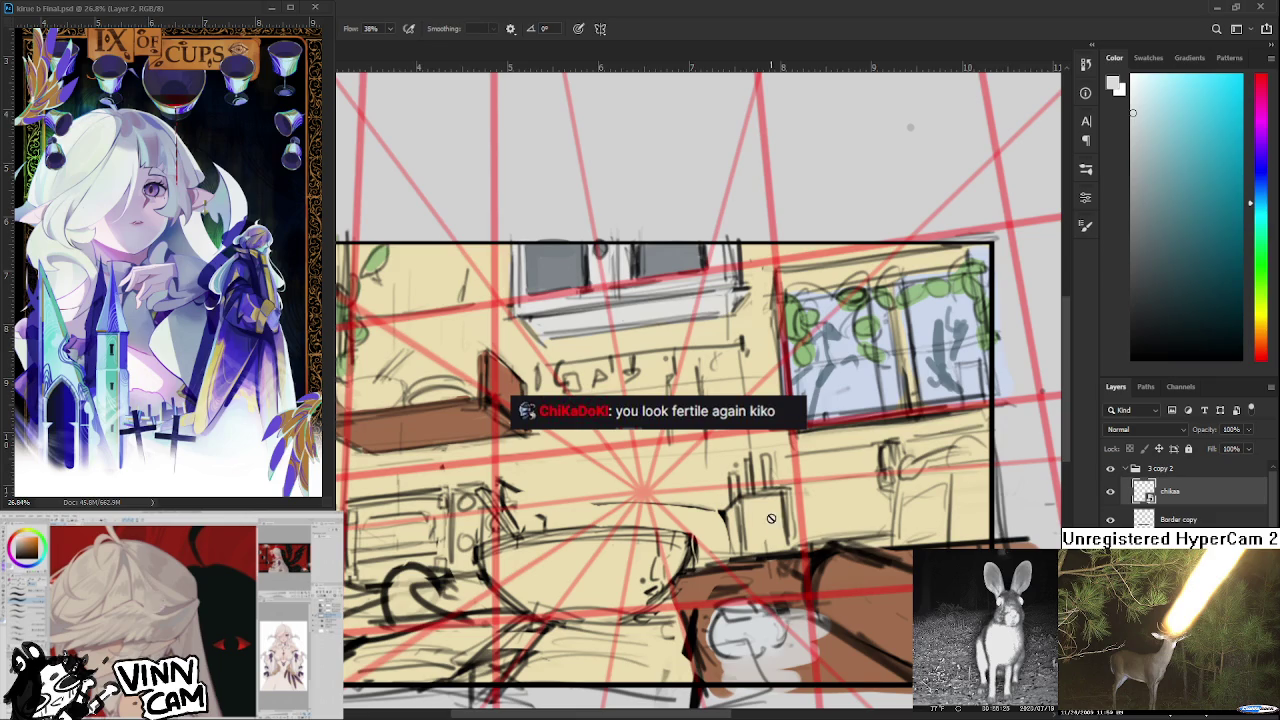
pyautogui.keyDown('alt'); pyautogui.scroll(2, 758, 489); pyautogui.keyUp('alt')
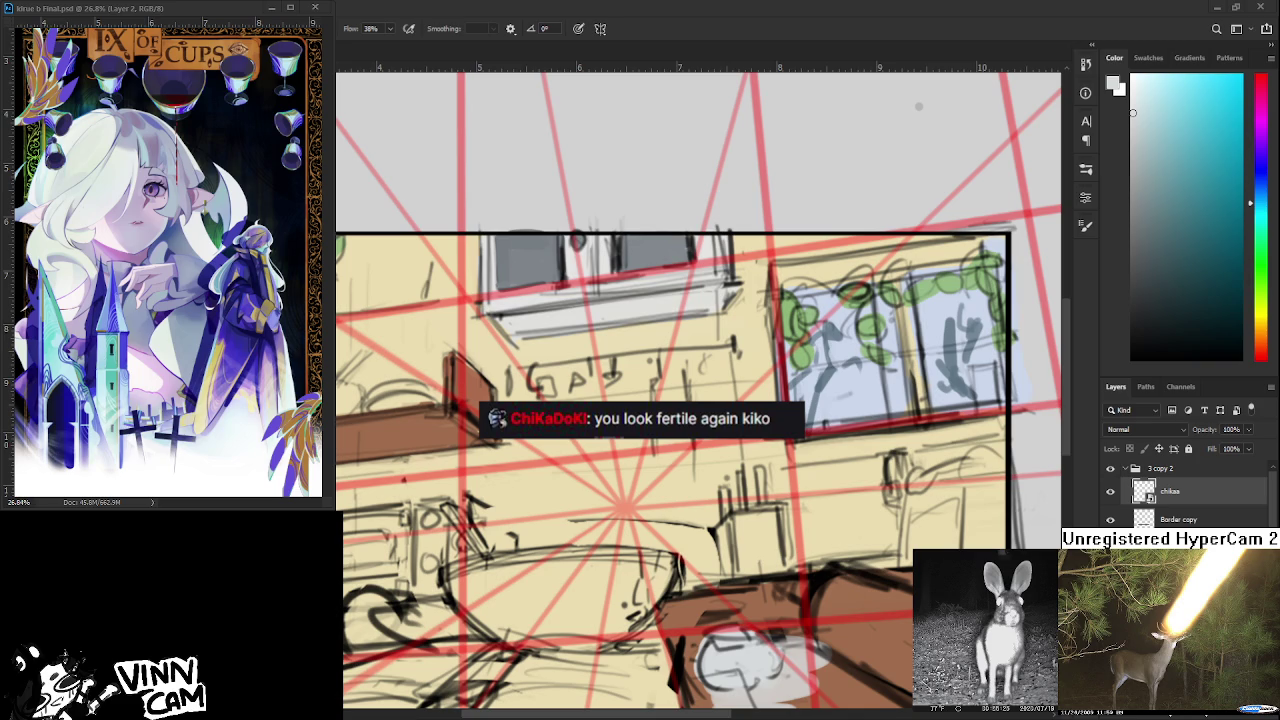
pyautogui.hotkey('ctrl', 'v')
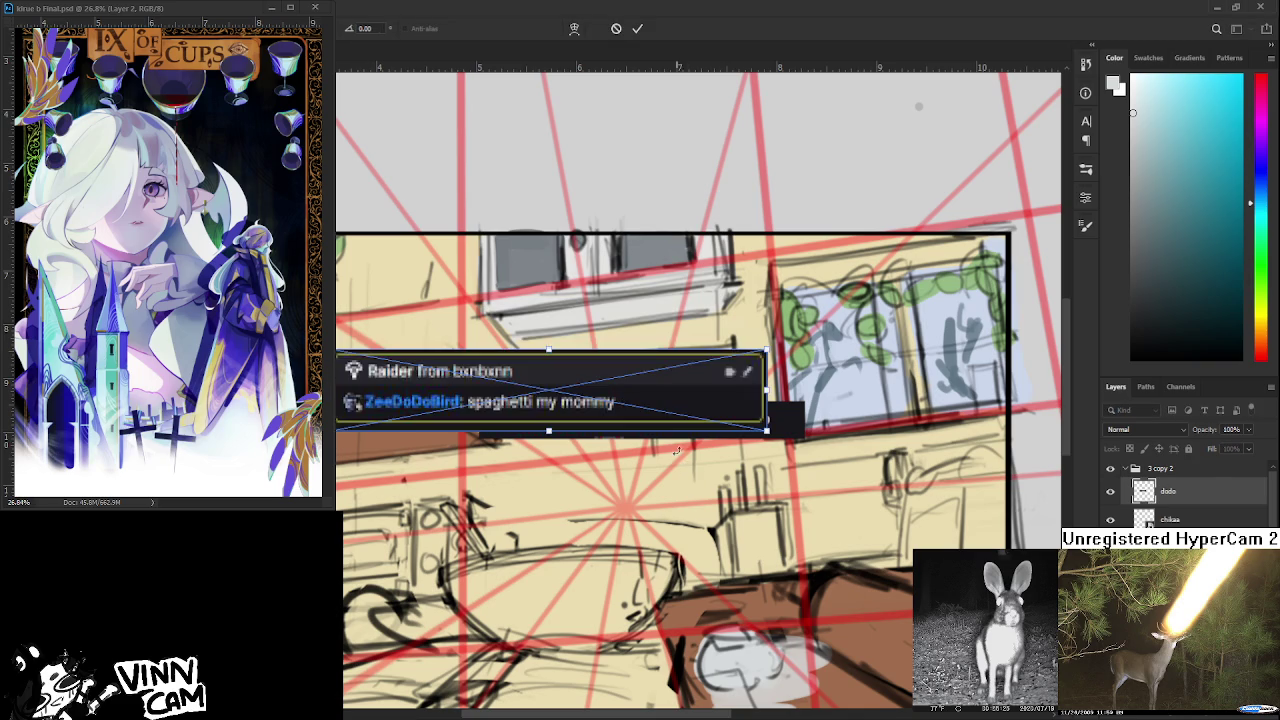
pyautogui.press('Return')
pyautogui.scroll(1, 762, 444)
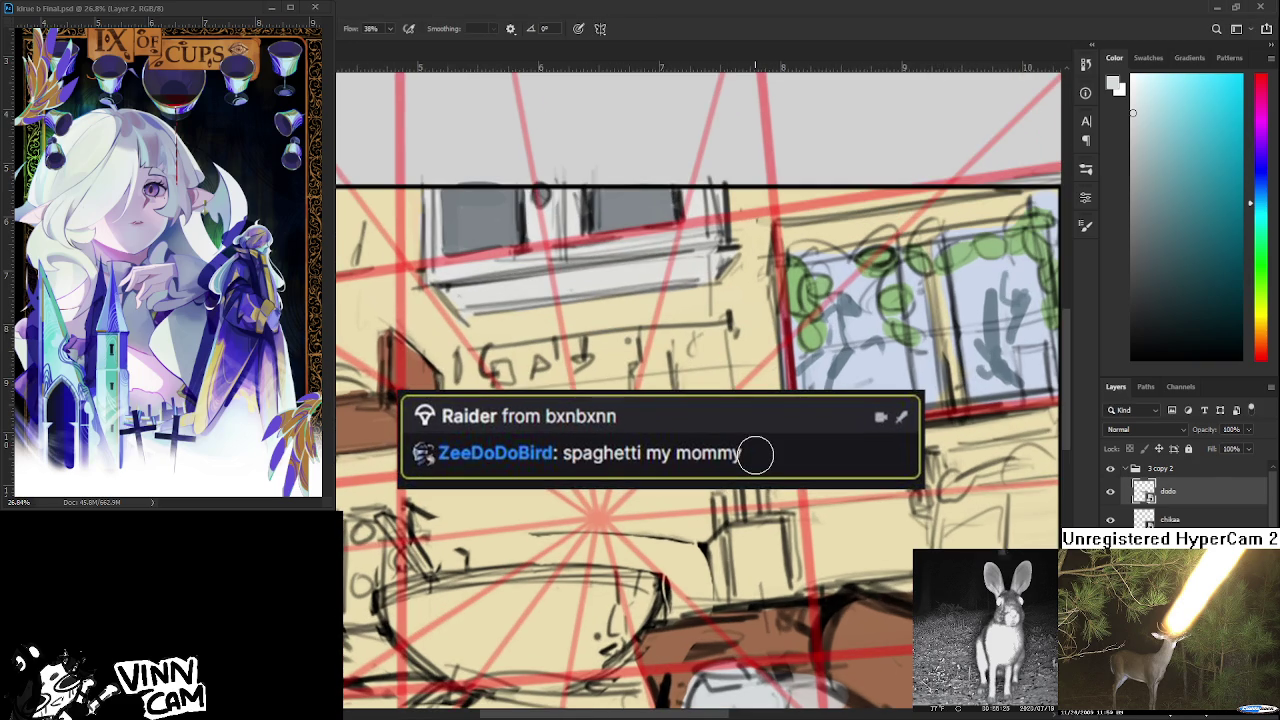
pyautogui.scroll(-1, 755, 455)
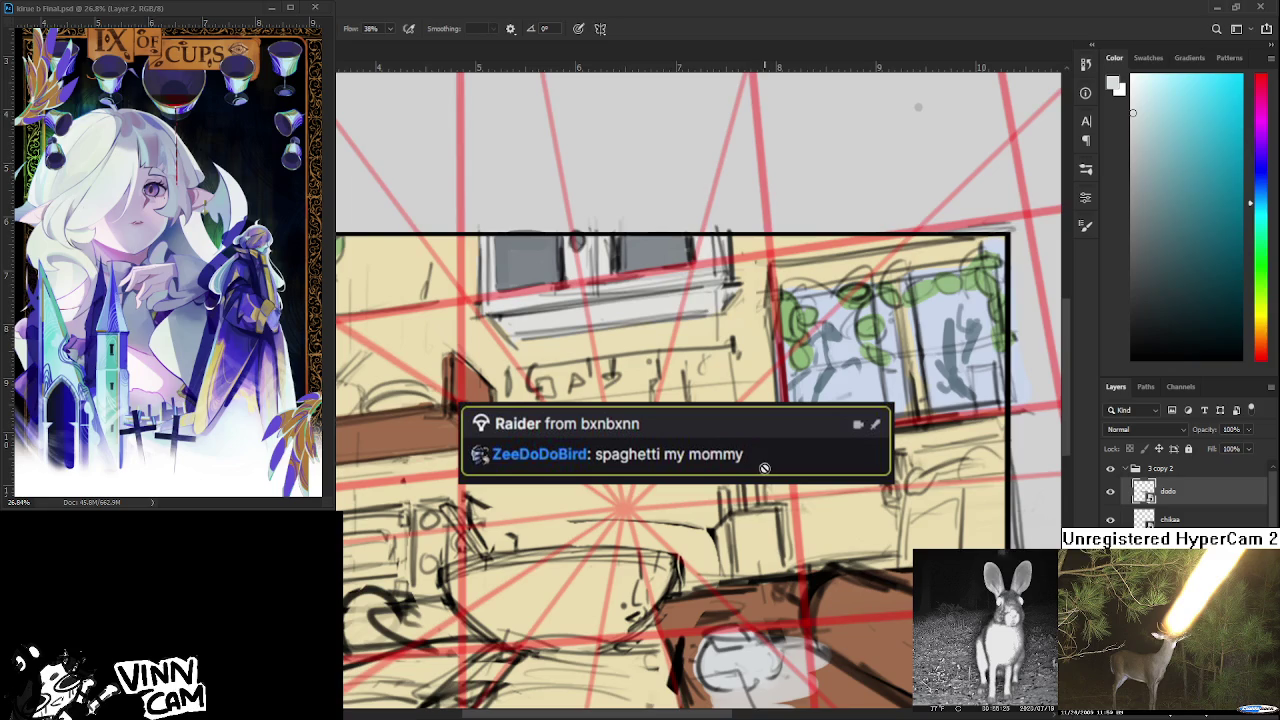
pyautogui.scroll(1, 762, 470)
pyautogui.scroll(-1, 740, 530)
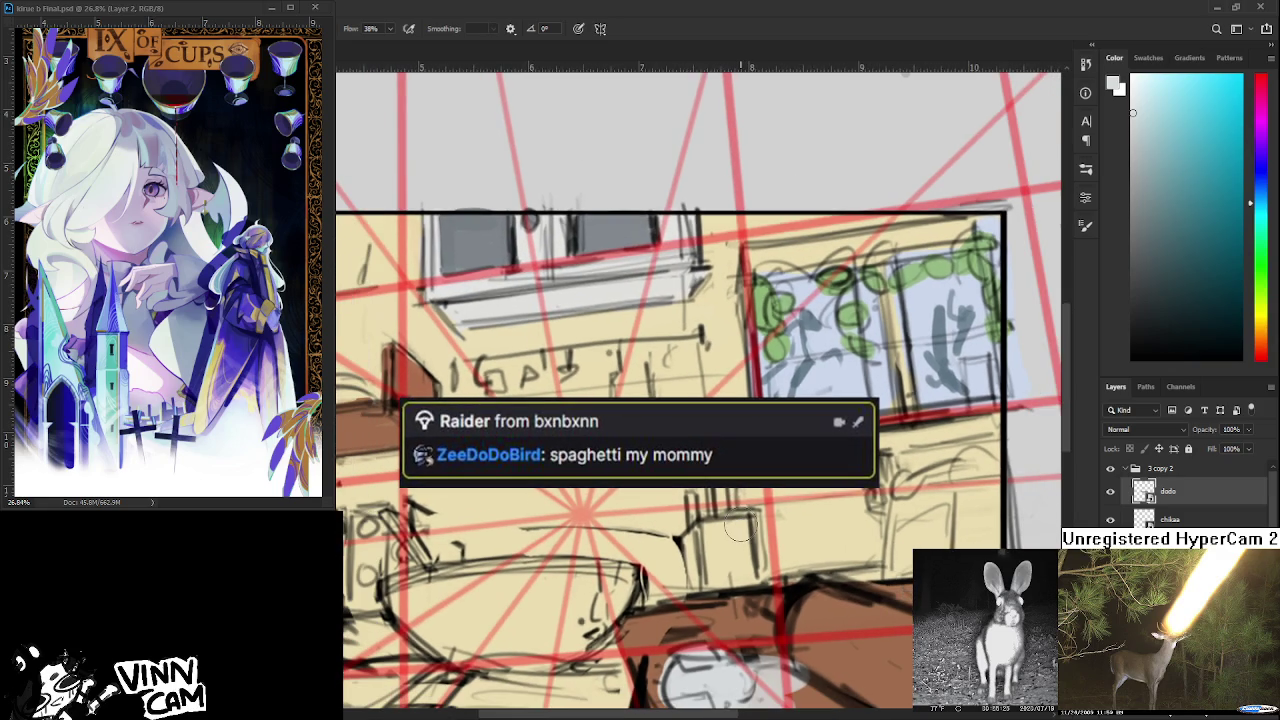
pyautogui.scroll(-1, 740, 530)
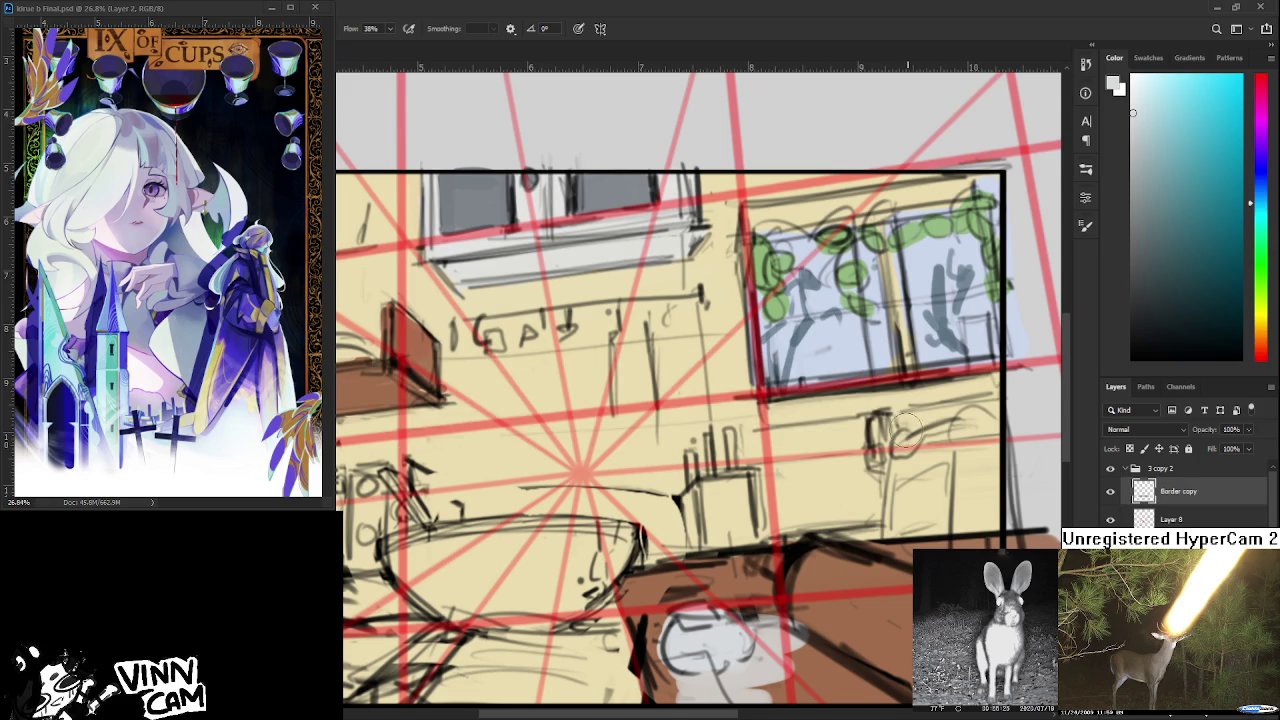
# Paint sampled reddish-brown strokes onto the couch and remove the stray new layer.
pyautogui.scroll(-1, 746, 537)
pyautogui.scroll(-1, 750, 560)
pyautogui.keyDown('alt'); pyautogui.click(752, 620); pyautogui.keyUp('alt')
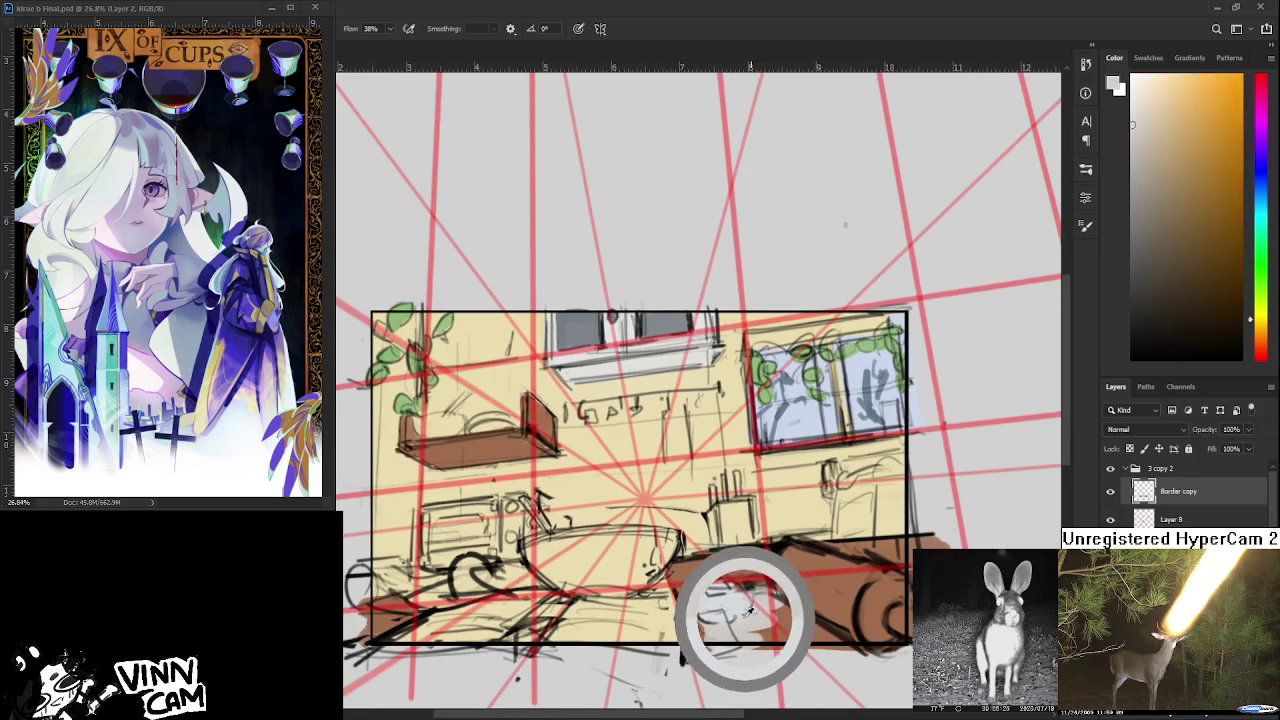
pyautogui.keyDown('alt'); pyautogui.click(703, 575); pyautogui.keyUp('alt')
pyautogui.moveTo(686, 566); pyautogui.dragTo(742, 645)
pyautogui.click(1102, 512)
pyautogui.hotkey('ctrl', 'z')
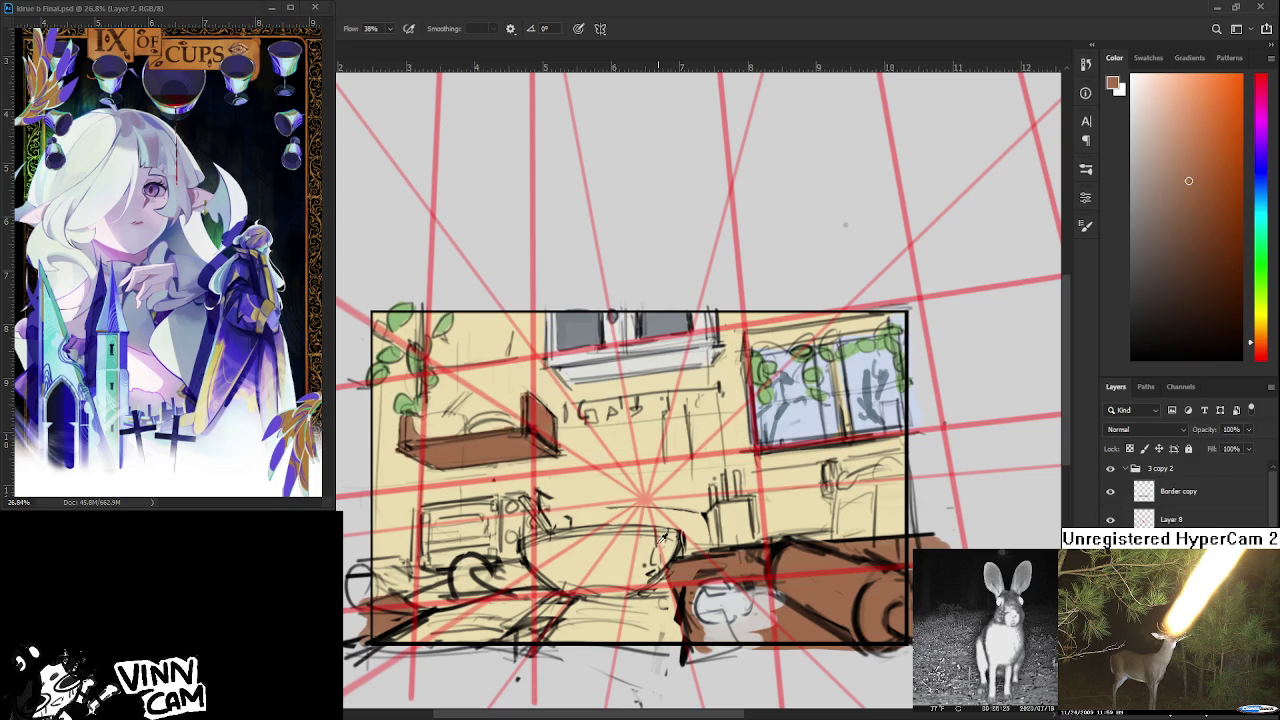
# Add brown around the white couch shape, brighten it with near-white, and paste a chat screenshot.
pyautogui.keyDown('alt'); pyautogui.click(729, 600); pyautogui.keyUp('alt')
pyautogui.keyDown('alt'); pyautogui.click(706, 608); pyautogui.keyUp('alt')
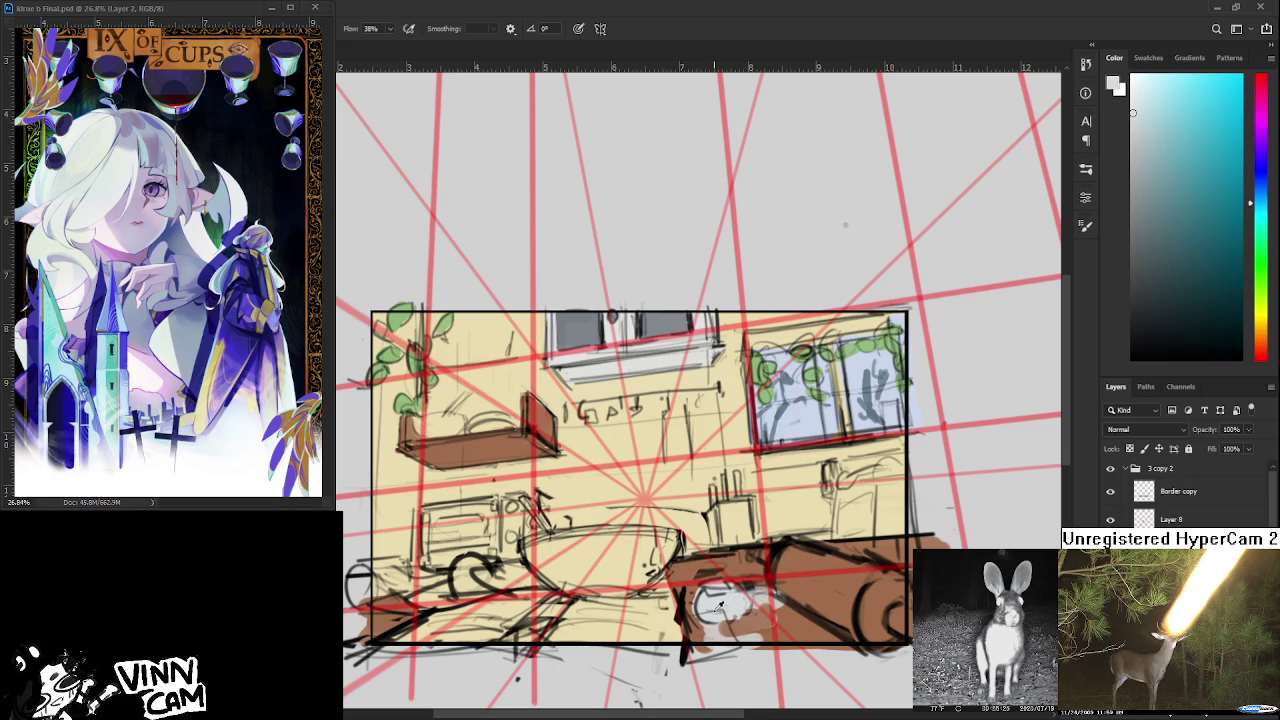
pyautogui.keyDown('alt'); pyautogui.click(800, 612); pyautogui.keyUp('alt')
pyautogui.moveTo(800, 612)
pyautogui.mouseDown()
pyautogui.moveTo(770, 600)
pyautogui.moveTo(715, 625)
pyautogui.moveTo(758, 605)
pyautogui.mouseUp()
pyautogui.keyDown('alt'); pyautogui.click(721, 606); pyautogui.keyUp('alt')
pyautogui.keyDown('alt'); pyautogui.click(730, 606); pyautogui.keyUp('alt')
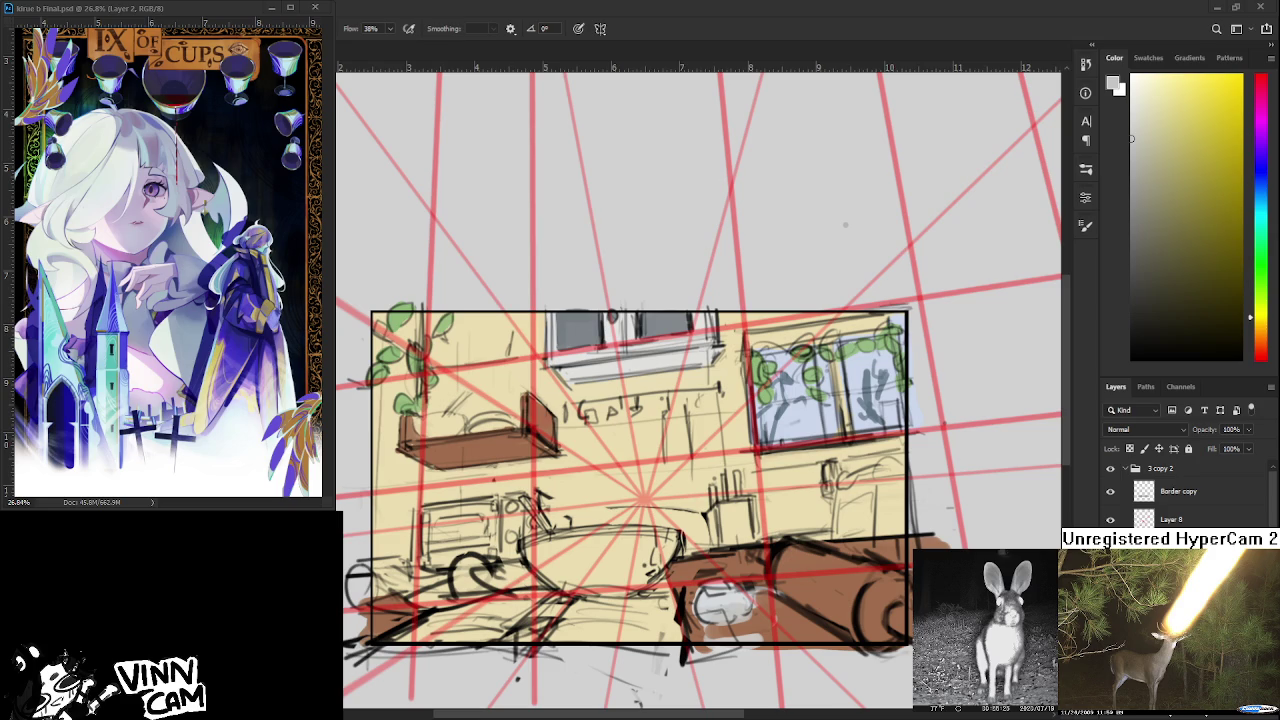
pyautogui.hotkey('ctrl', 'v')
pyautogui.hotkey('ctrl', 't')
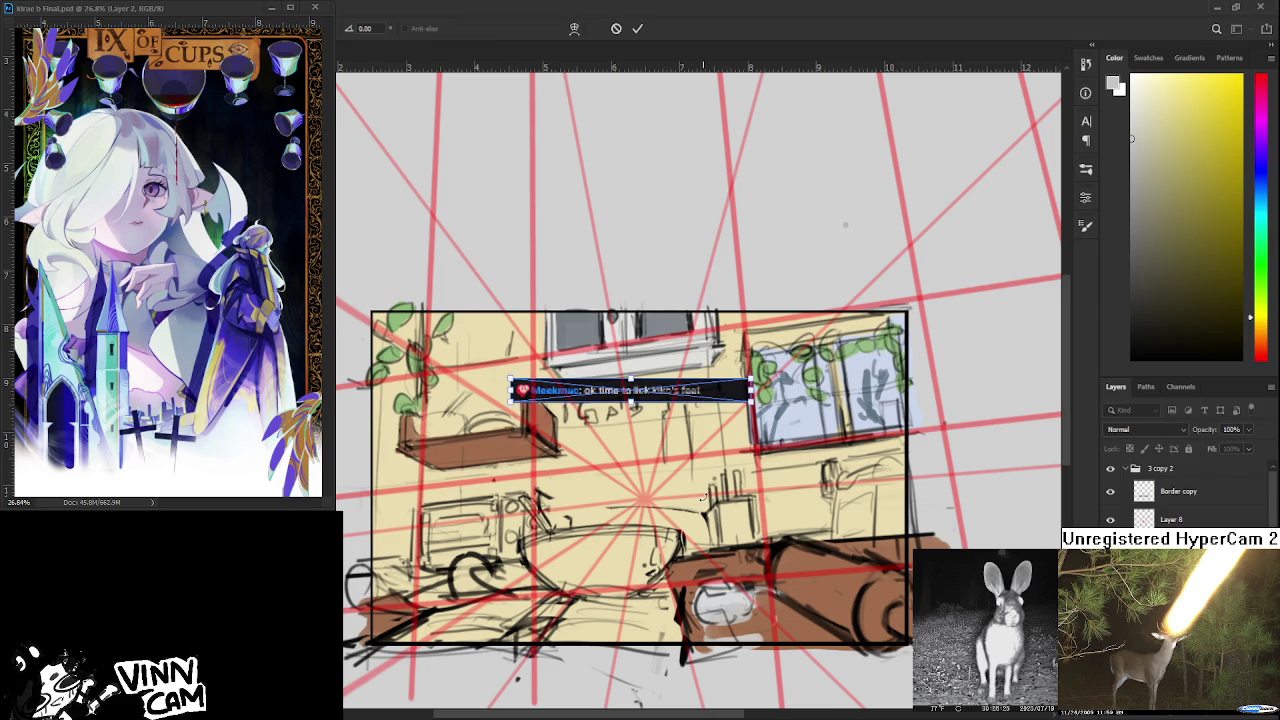
# Move the pasted chat screenshot up above the kitchen sketch and commit it.
pyautogui.scroll(1, 667, 400)
pyautogui.scroll(1, 667, 400)
pyautogui.moveTo(650, 350); pyautogui.dragTo(659, 160)
pyautogui.press('Return')
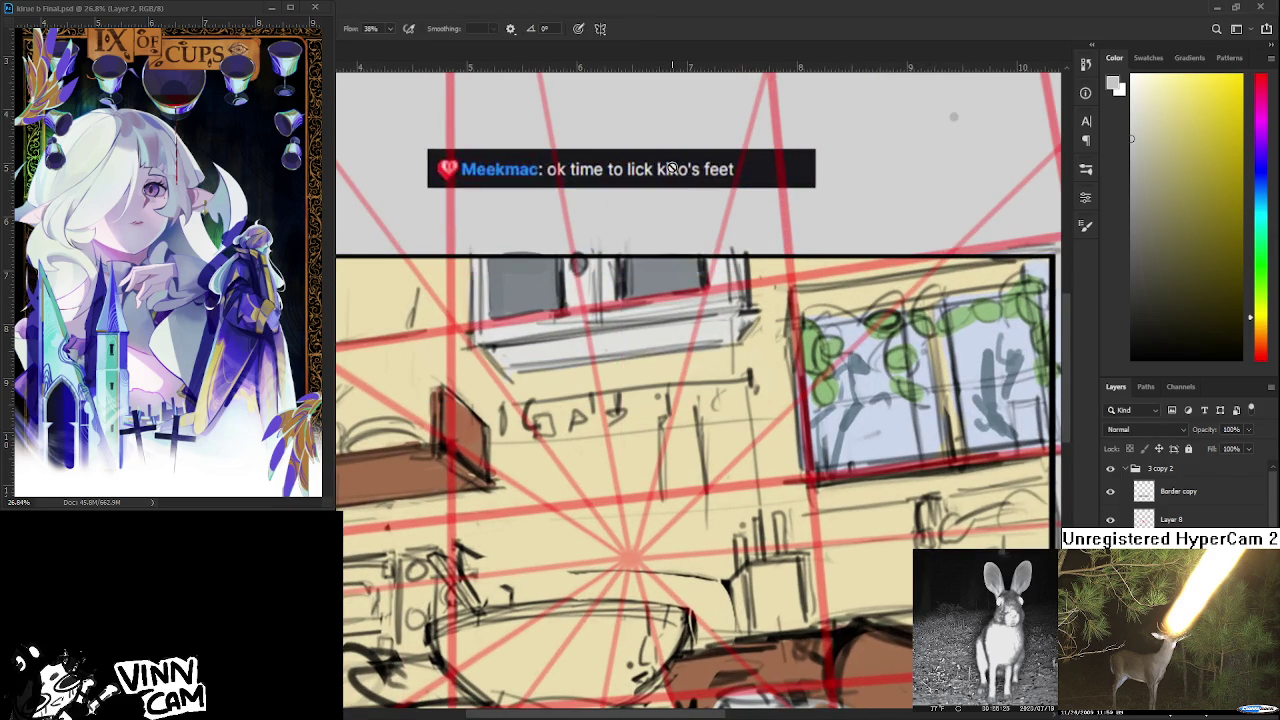
pyautogui.scroll(1, 620, 190)
pyautogui.moveTo(658, 213); pyautogui.dragTo(673, 435)
pyautogui.scroll(-2, 673, 435)
pyautogui.scroll(-2, 673, 435)
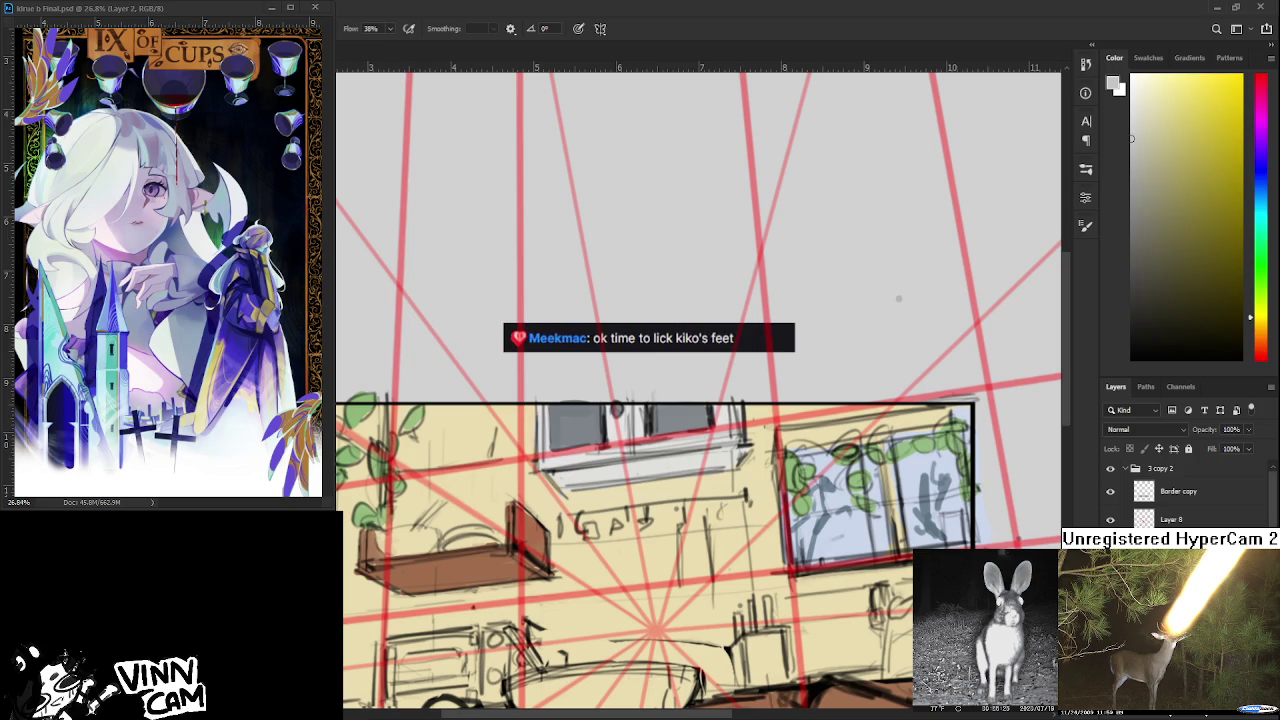
# Commit the second chat screenshot above the first and zoom out with the Zoom tool.
pyautogui.hotkey('ctrl', 't')
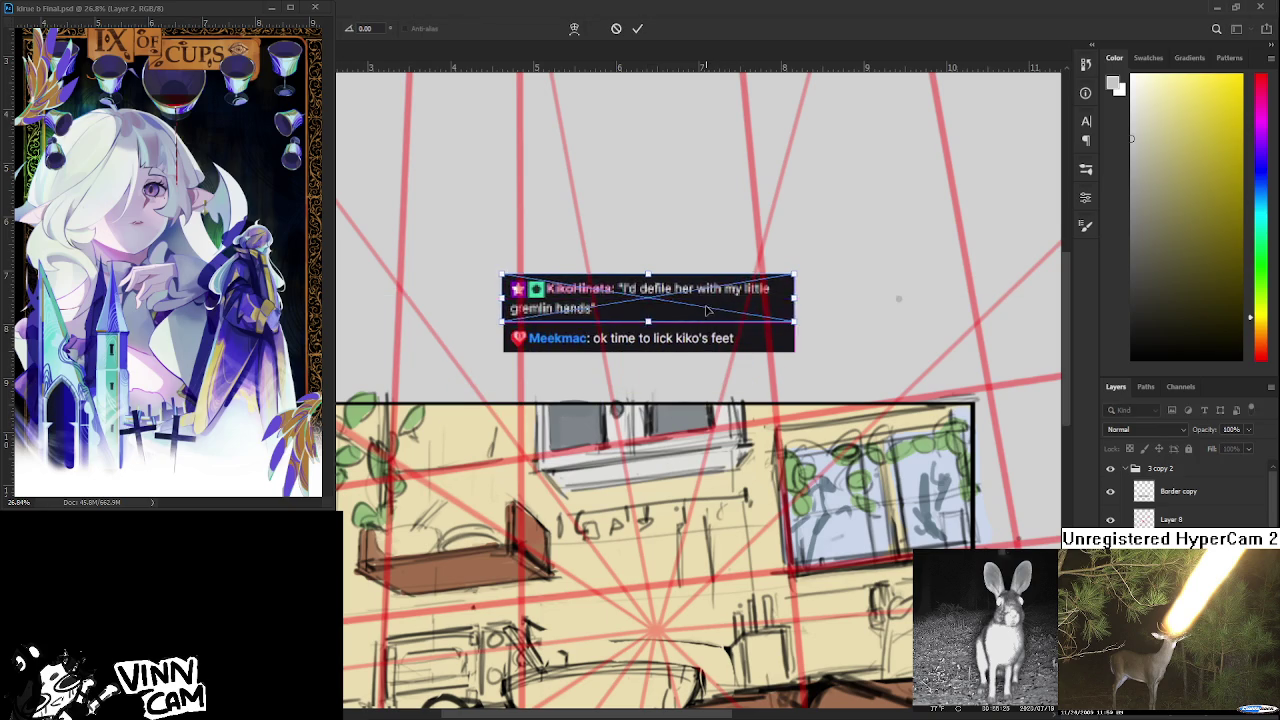
pyautogui.press('Return')
pyautogui.scroll(1, 737, 247)
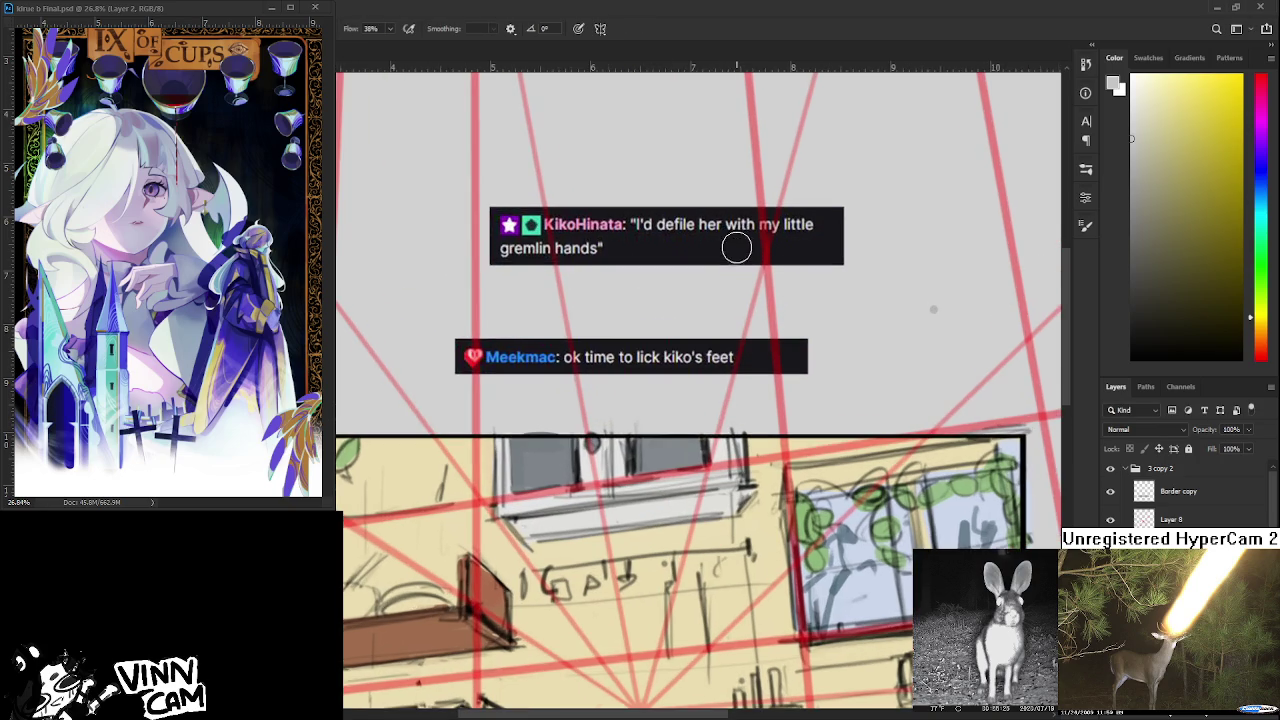
pyautogui.scroll(-1, 697, 369)
pyautogui.scroll(-1, 690, 437)
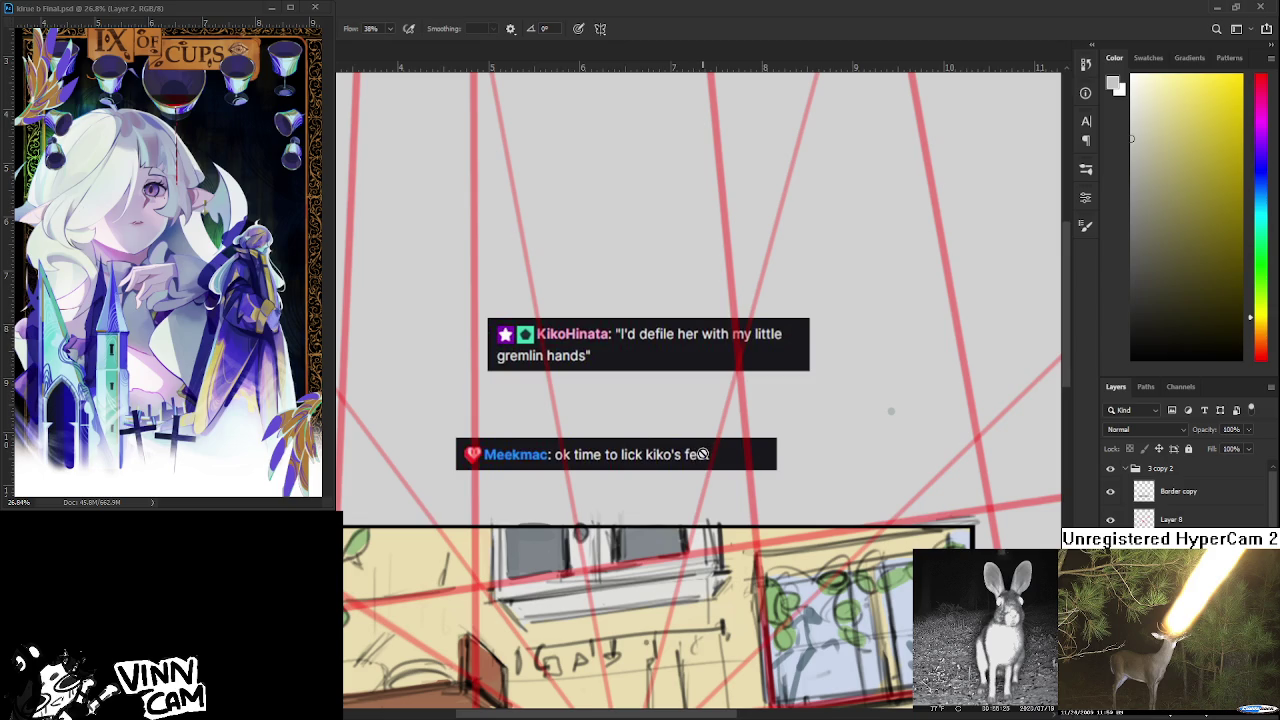
pyautogui.keyDown('alt'); pyautogui.click(702, 454); pyautogui.keyUp('alt')
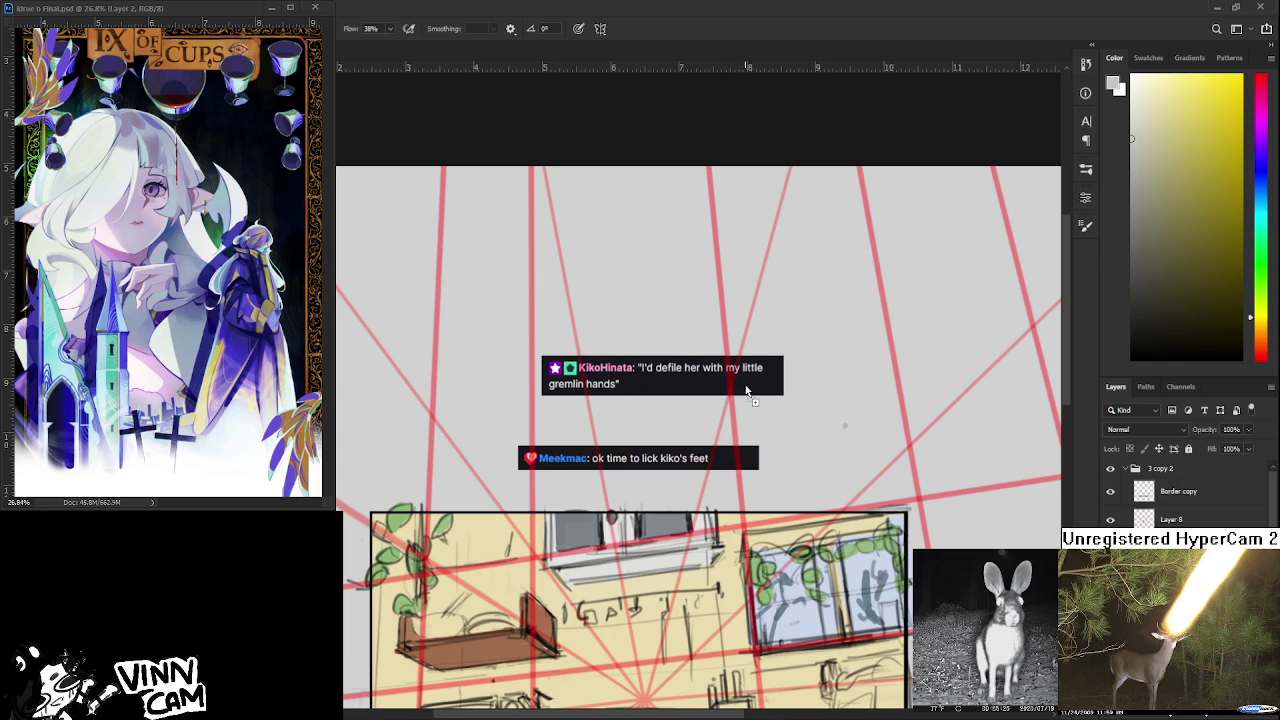
pyautogui.hotkey('ctrl', 't')
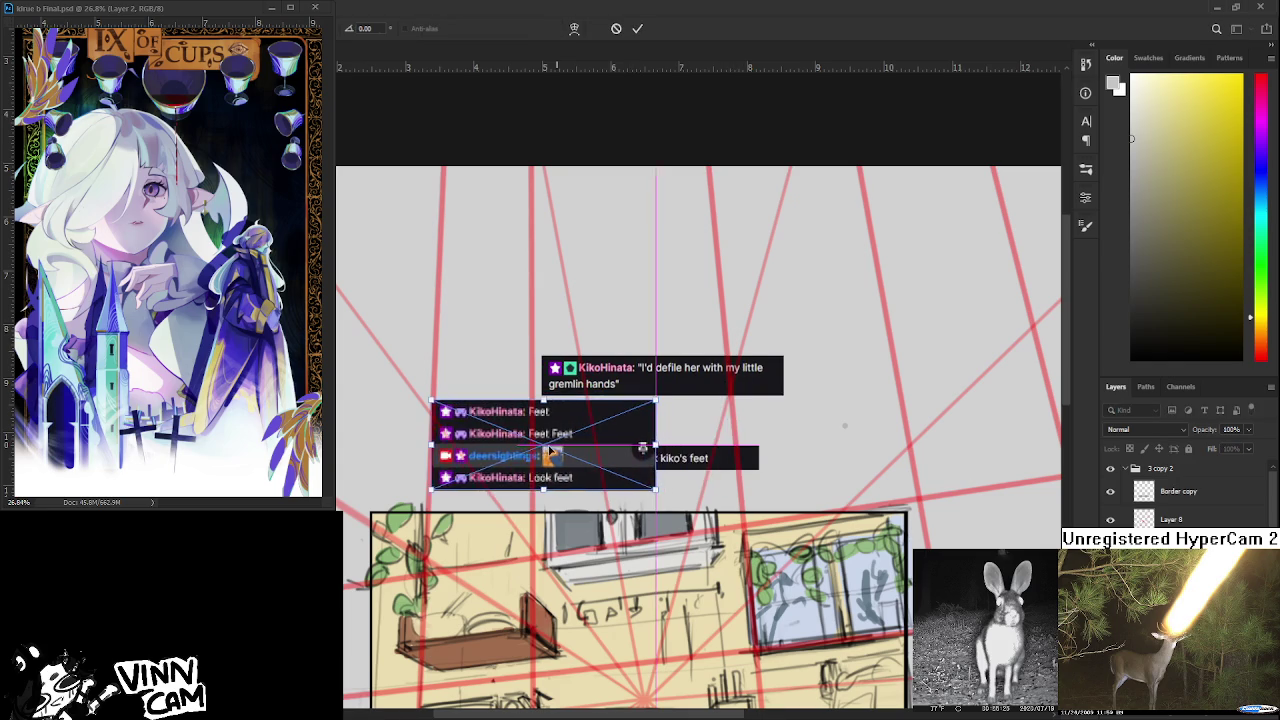
# Commit the four-line chat block over the earlier screenshot and rezoom the canvas.
pyautogui.press('Escape')
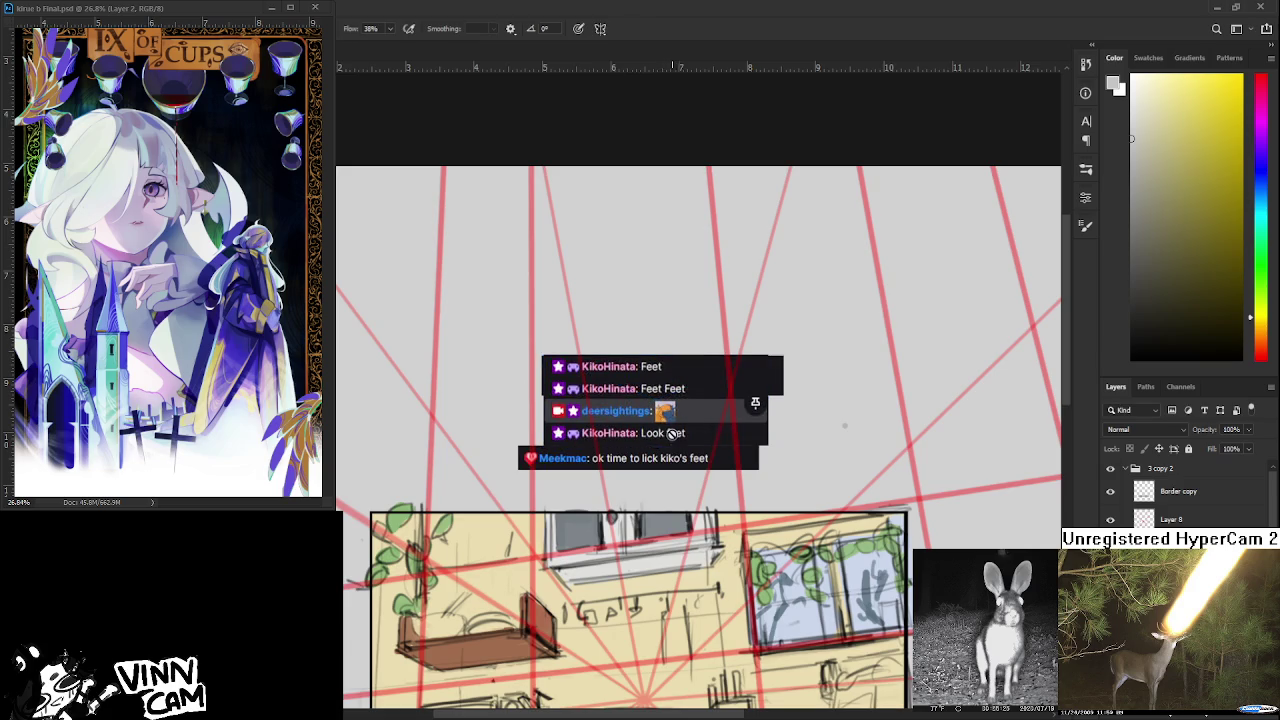
pyautogui.scroll(1, 672, 440)
pyautogui.scroll(1, 677, 480)
pyautogui.scroll(2, 682, 505)
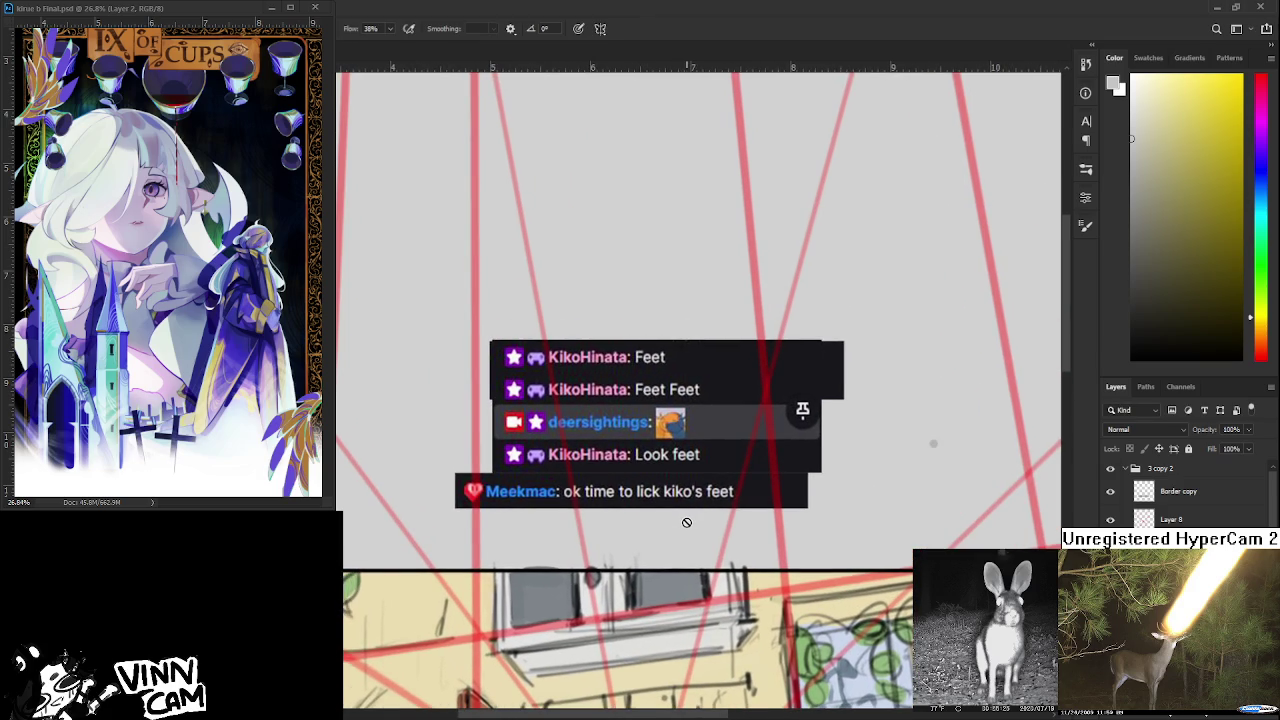
pyautogui.scroll(-1, 687, 522)
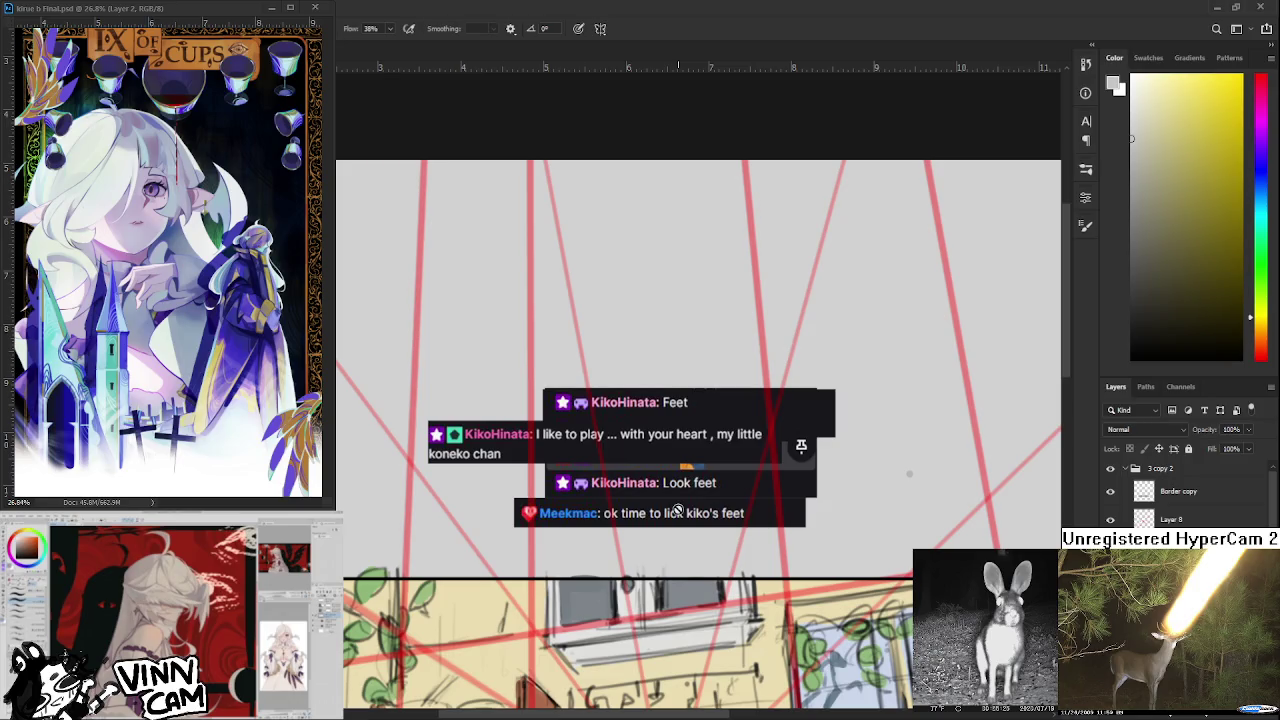
pyautogui.scroll(-2, 1150, 495)
pyautogui.scroll(-1, 1170, 492)
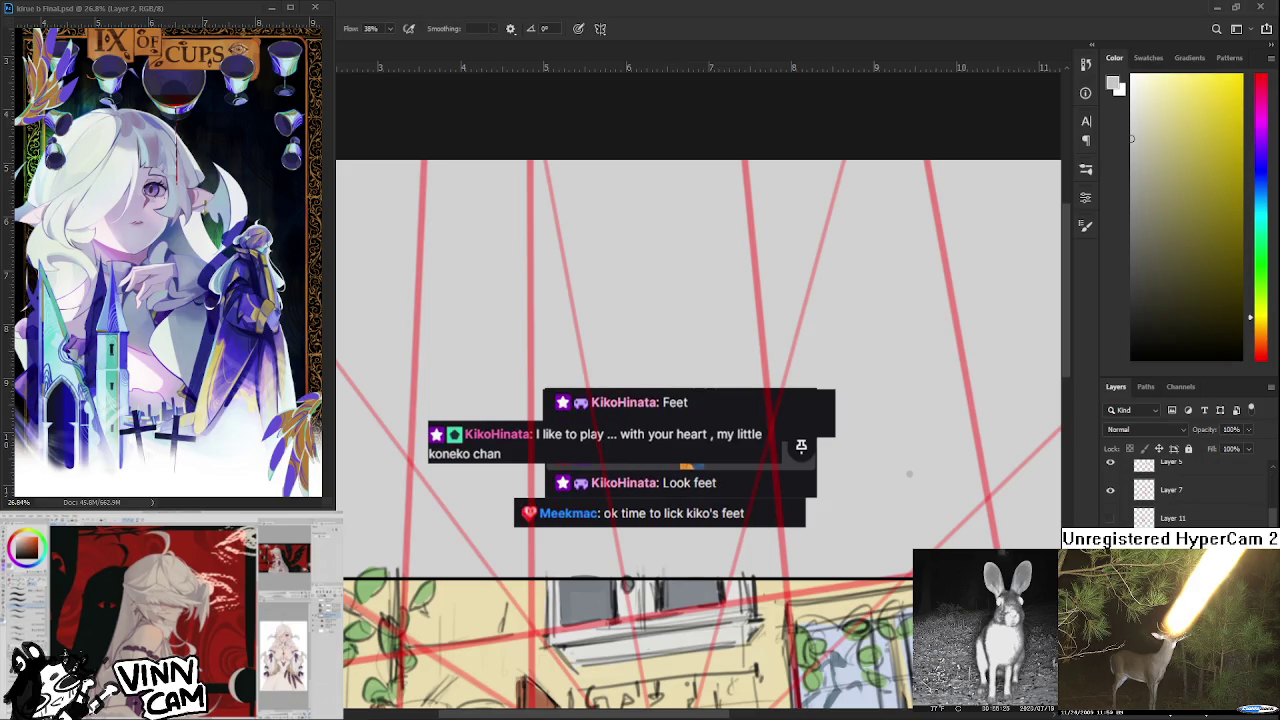
pyautogui.scroll(-1, 1170, 492)
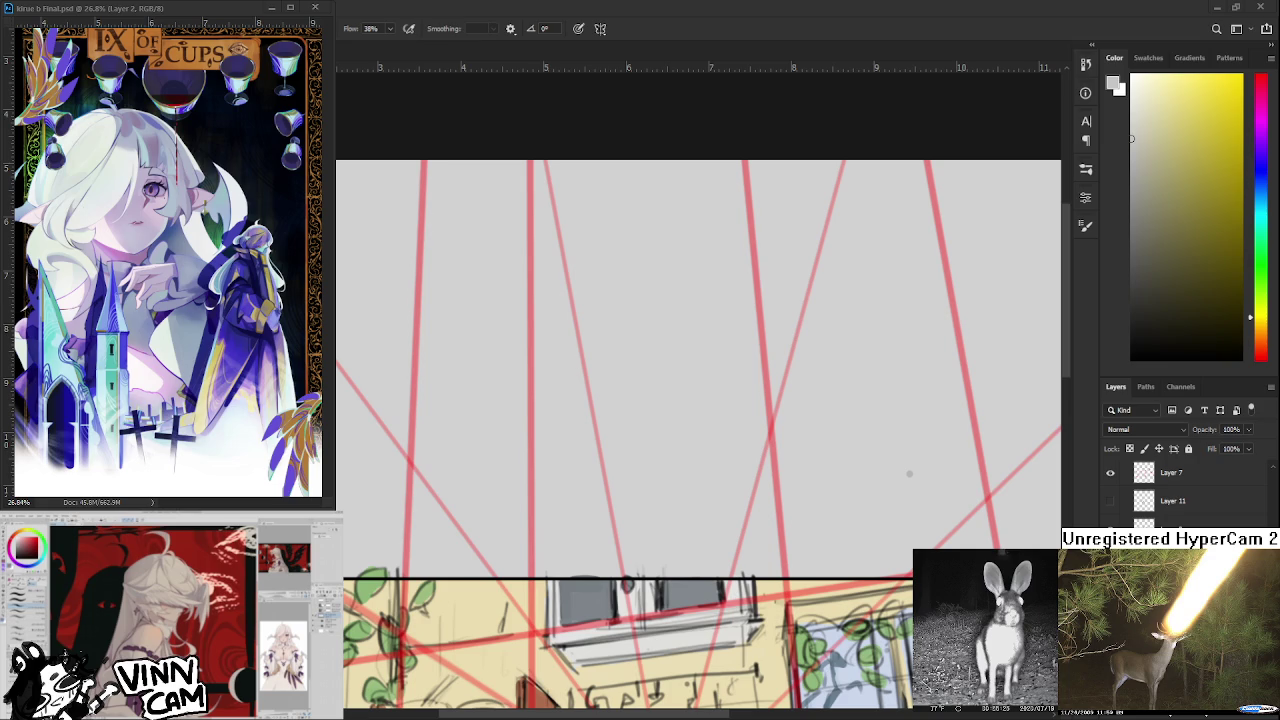
pyautogui.scroll(-5, 697, 449)
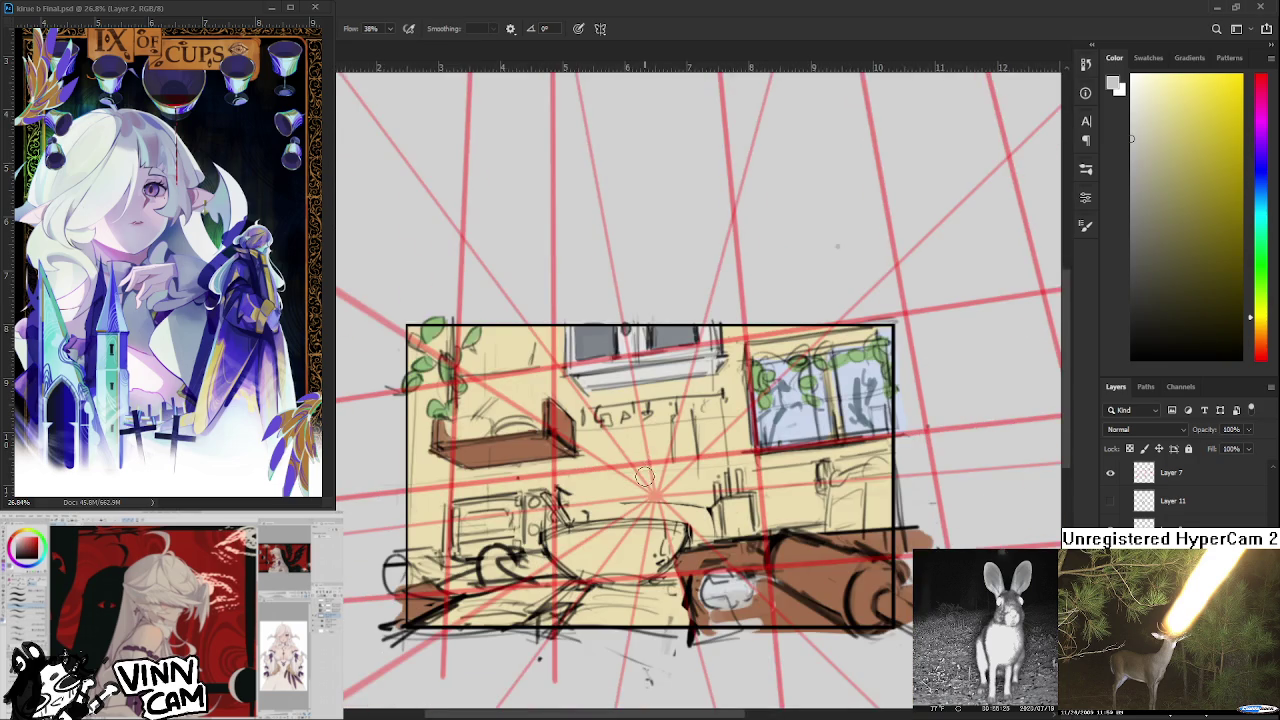
# Sample the couch's brown and pan the right-hand couch into view.
pyautogui.scroll(2, 645, 478)
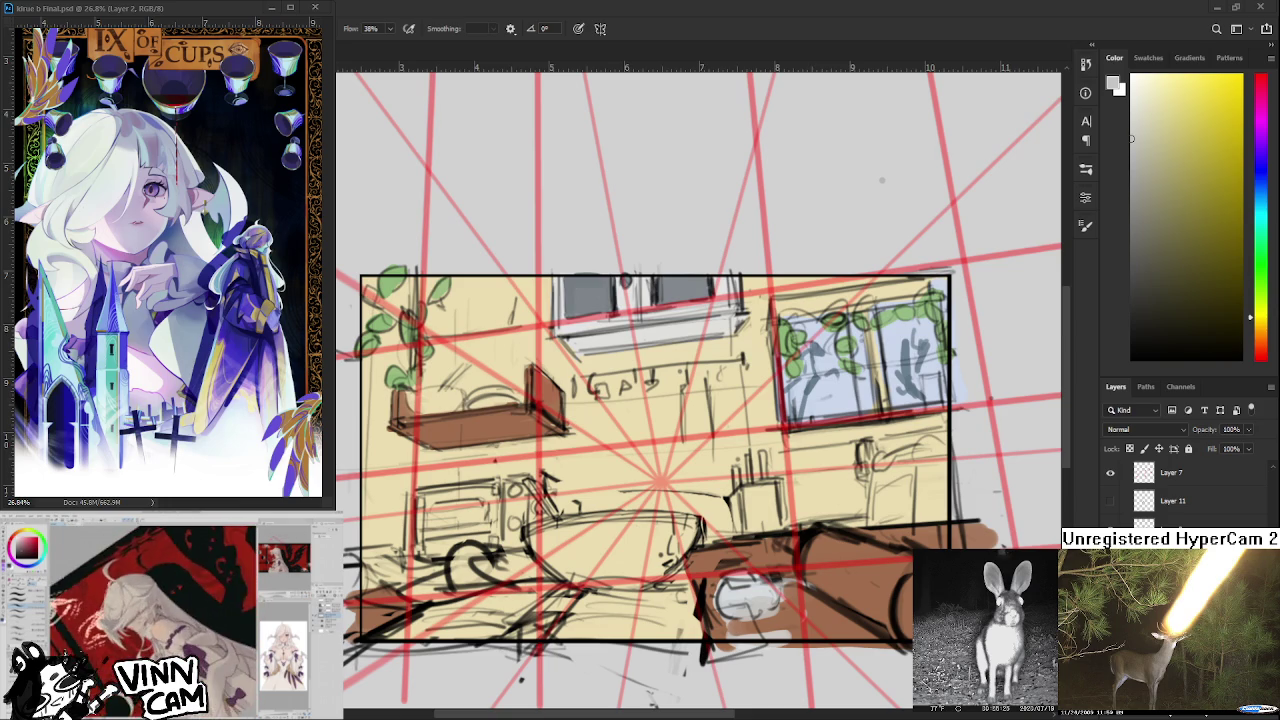
pyautogui.scroll(1, 708, 515)
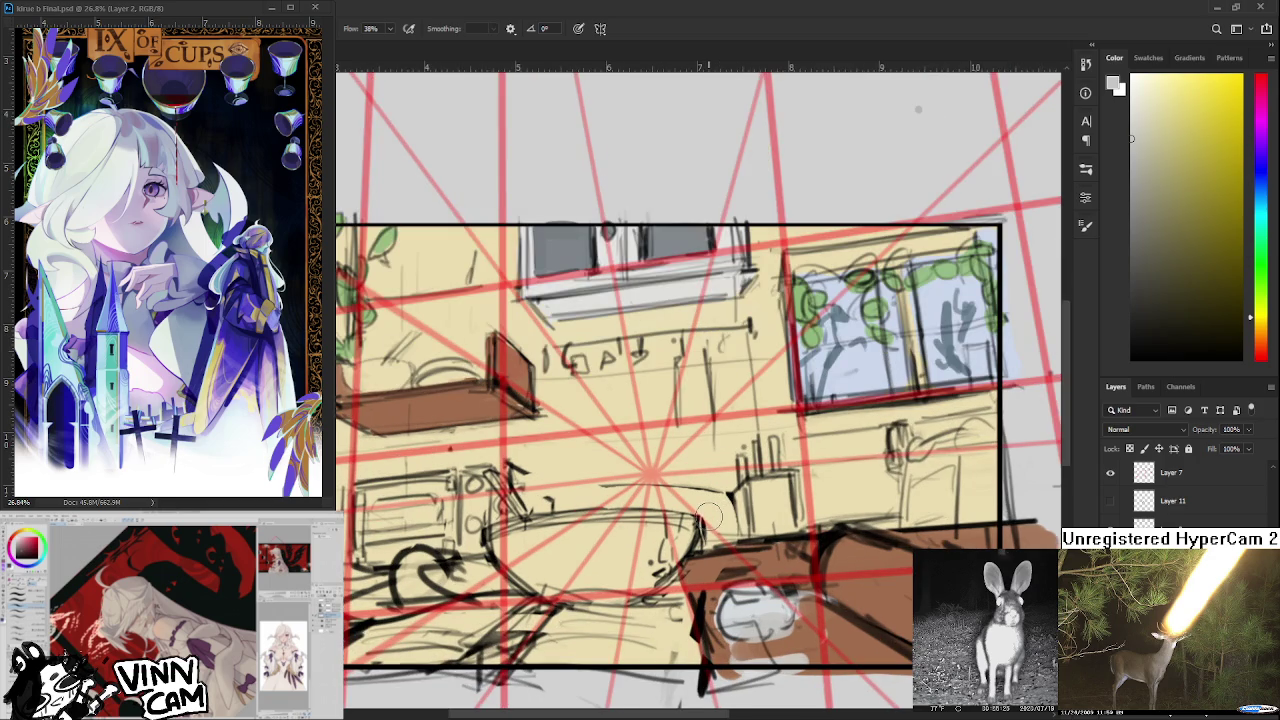
pyautogui.scroll(-1, 708, 515)
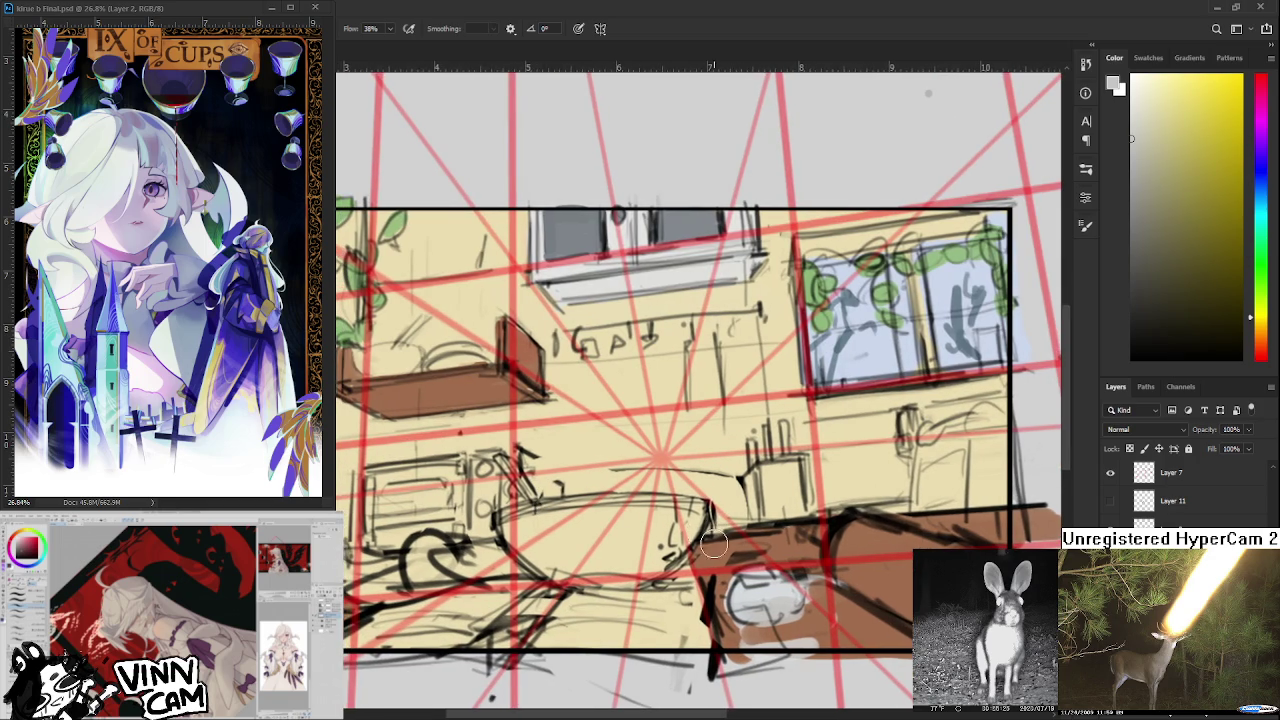
pyautogui.scroll(1, 708, 570)
pyautogui.keyDown('alt'); pyautogui.click(645, 545); pyautogui.keyUp('alt')
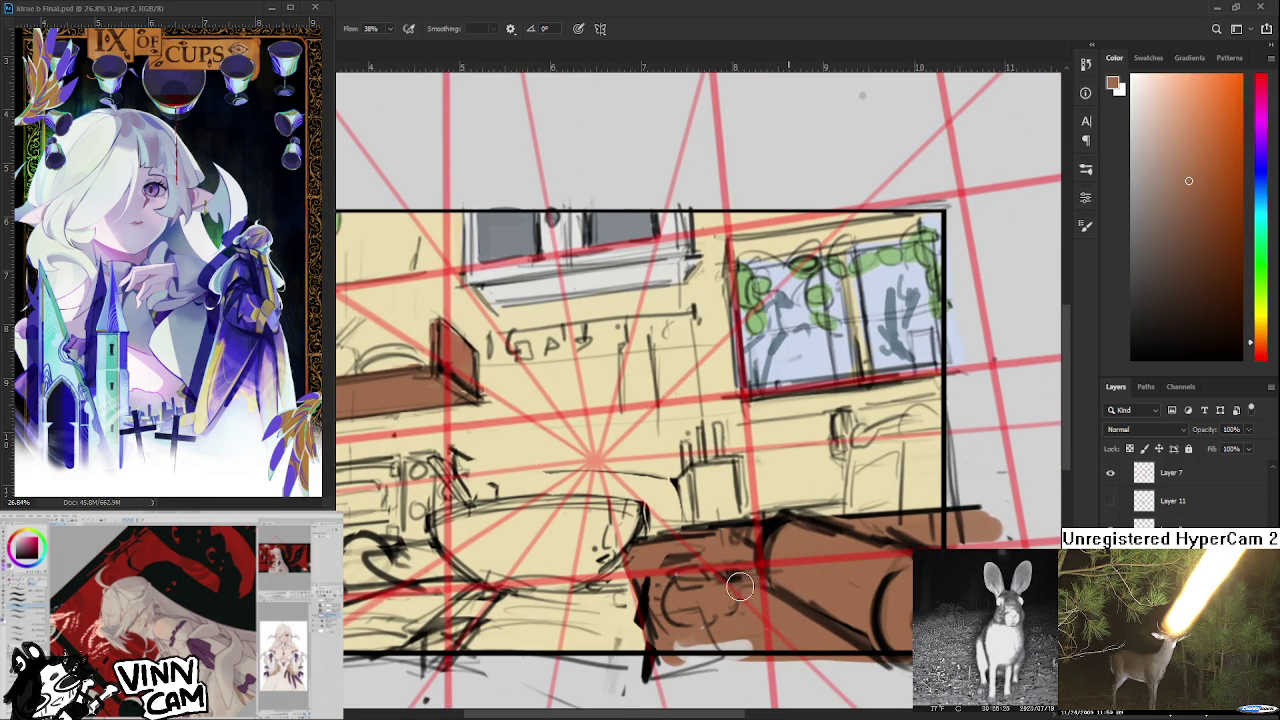
pyautogui.moveTo(760, 625); pyautogui.dragTo(647, 653)
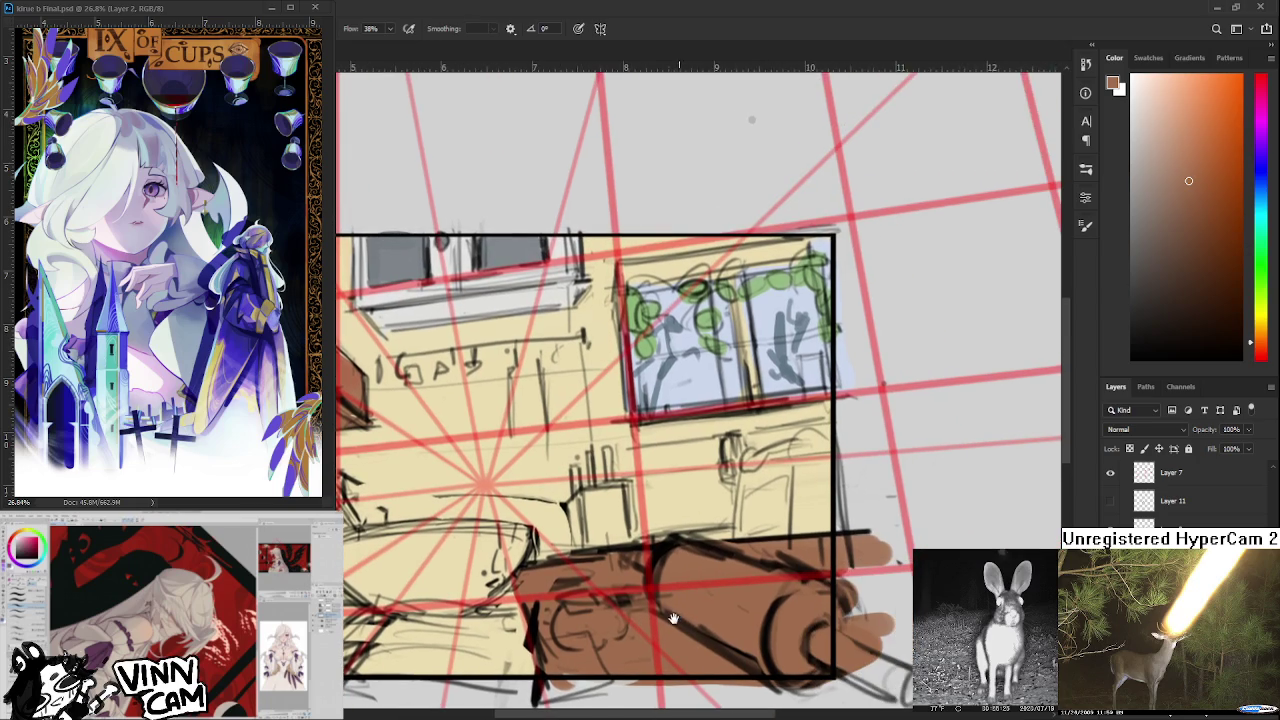
pyautogui.scroll(-1, 668, 605)
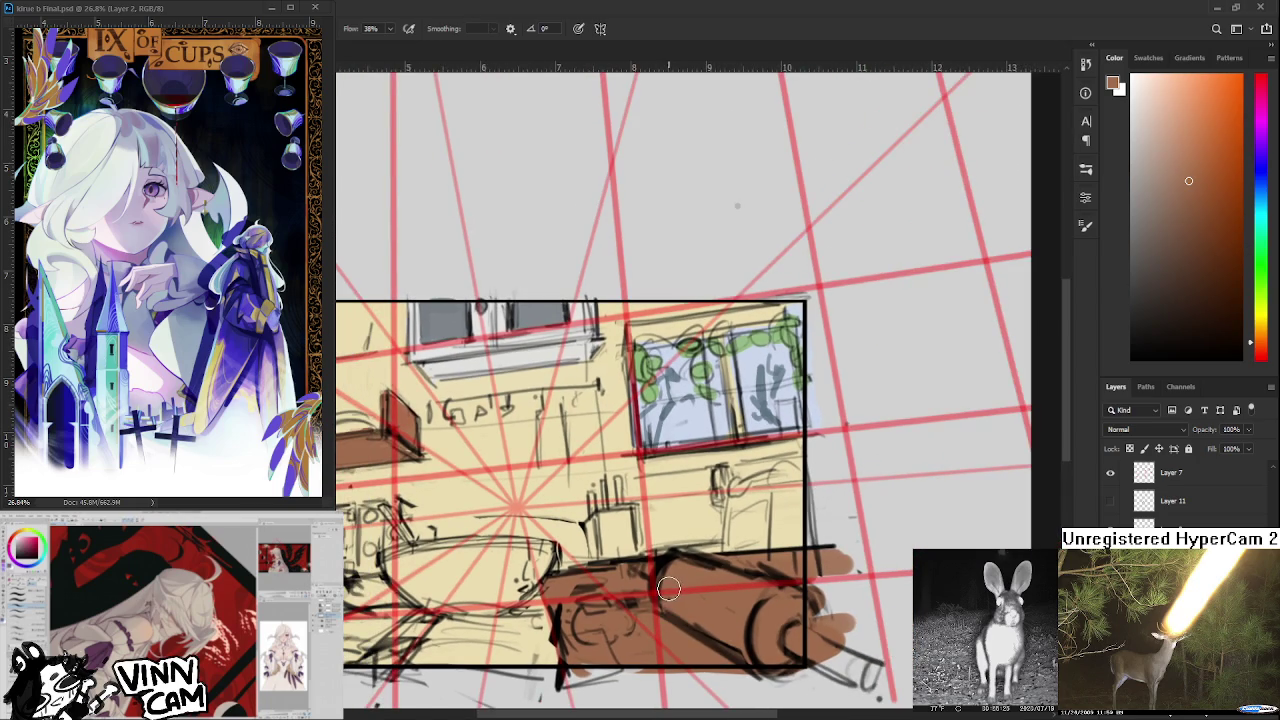
pyautogui.scroll(1, 676, 546)
pyautogui.scroll(-1, 700, 530)
pyautogui.scroll(-1, 740, 510)
# Paint near-white over stray sketch lines under the bowl, then resample the couch brown.
pyautogui.keyDown('alt'); pyautogui.click(502, 394); pyautogui.keyUp('alt')
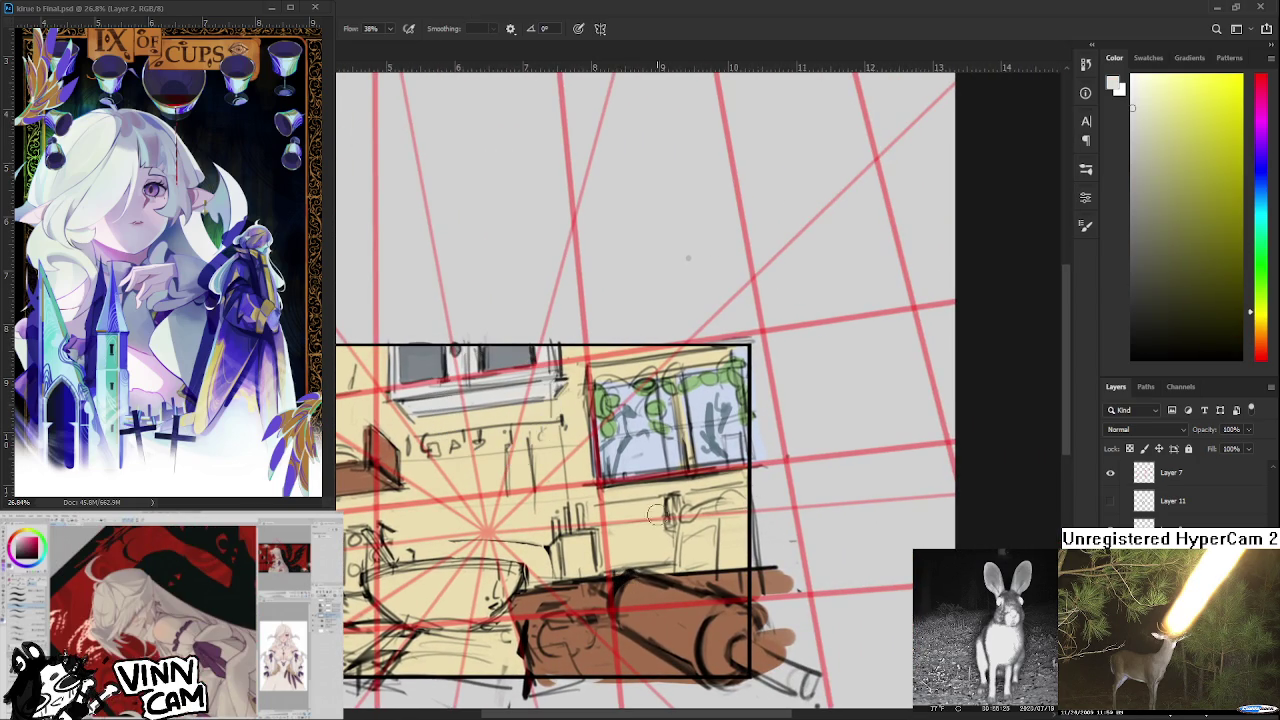
pyautogui.moveTo(676, 519)
pyautogui.mouseDown()
pyautogui.moveTo(688, 565)
pyautogui.moveTo(722, 530)
pyautogui.mouseUp()
pyautogui.moveTo(682, 572)
pyautogui.mouseDown()
pyautogui.moveTo(712, 520)
pyautogui.moveTo(730, 604)
pyautogui.moveTo(745, 578)
pyautogui.moveTo(725, 500)
pyautogui.moveTo(697, 565)
pyautogui.moveTo(719, 569)
pyautogui.mouseUp()
pyautogui.moveTo(600, 630)
pyautogui.mouseDown()
pyautogui.moveTo(610, 608)
pyautogui.moveTo(635, 648)
pyautogui.moveTo(660, 640)
pyautogui.moveTo(640, 655)
pyautogui.moveTo(677, 617)
pyautogui.moveTo(731, 611)
pyautogui.mouseUp()
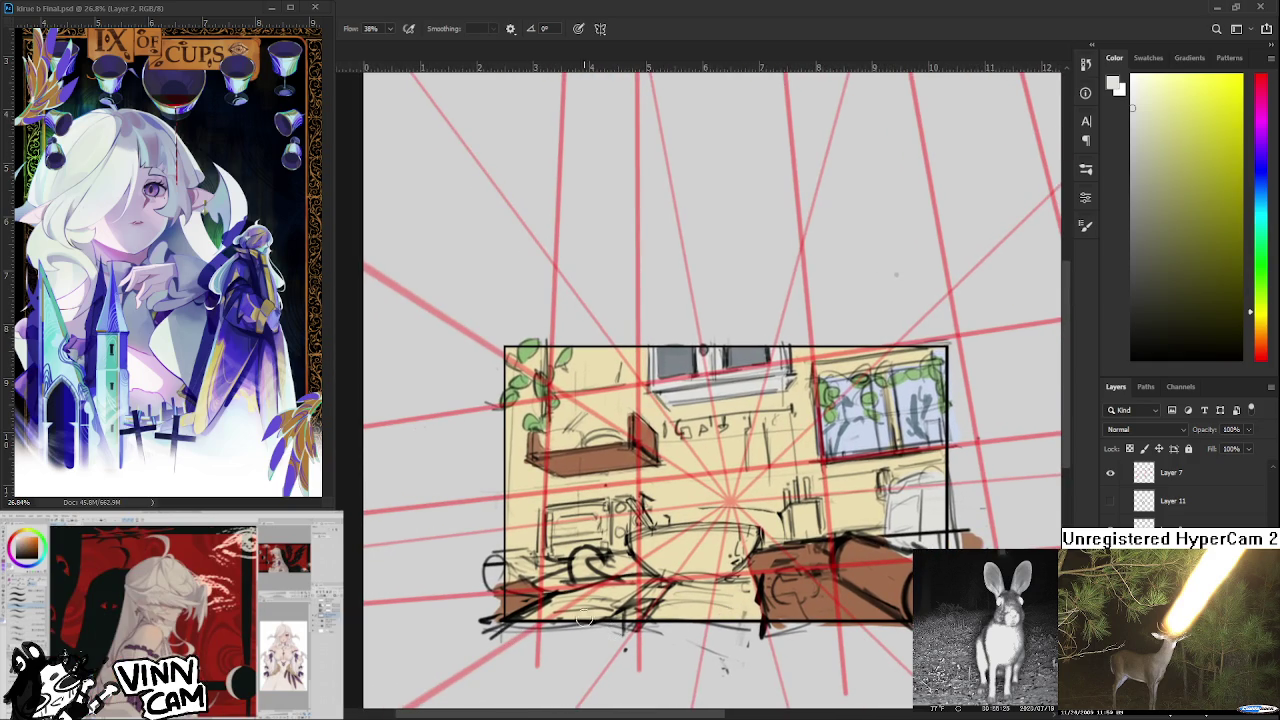
pyautogui.moveTo(563, 597)
pyautogui.mouseDown()
pyautogui.moveTo(672, 635)
pyautogui.moveTo(686, 587)
pyautogui.mouseUp()
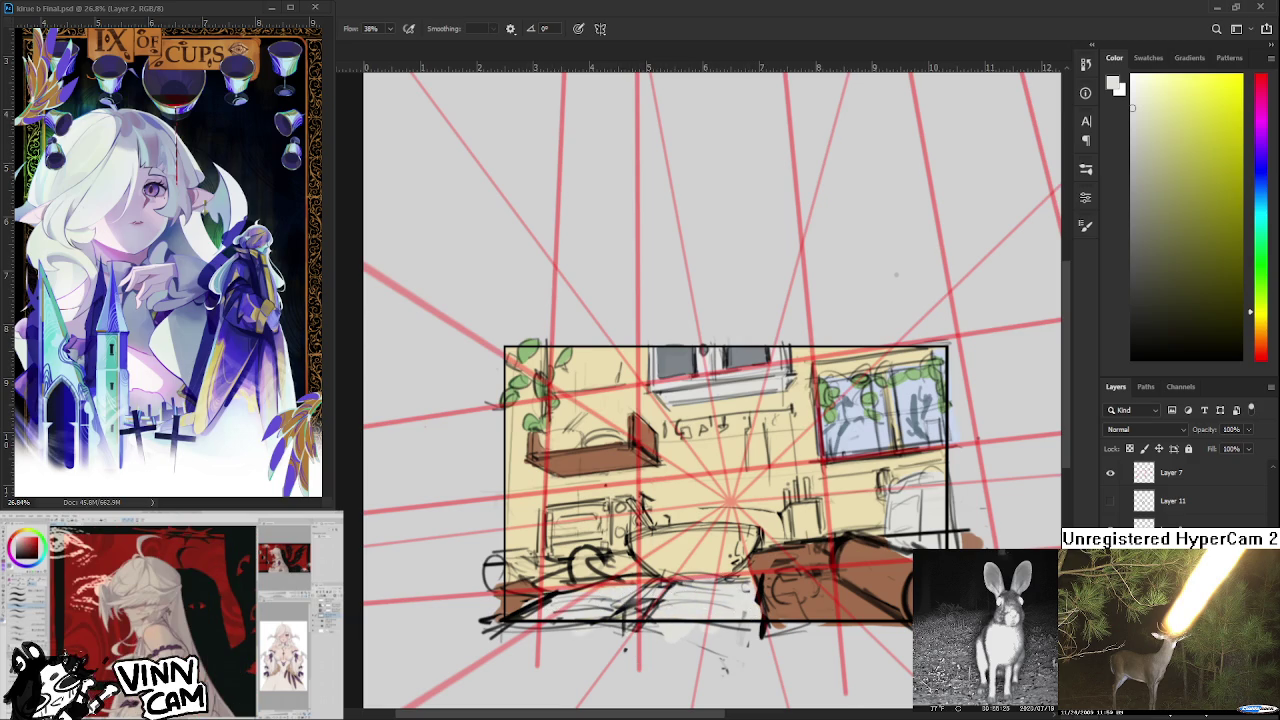
pyautogui.scroll(2, 754, 593)
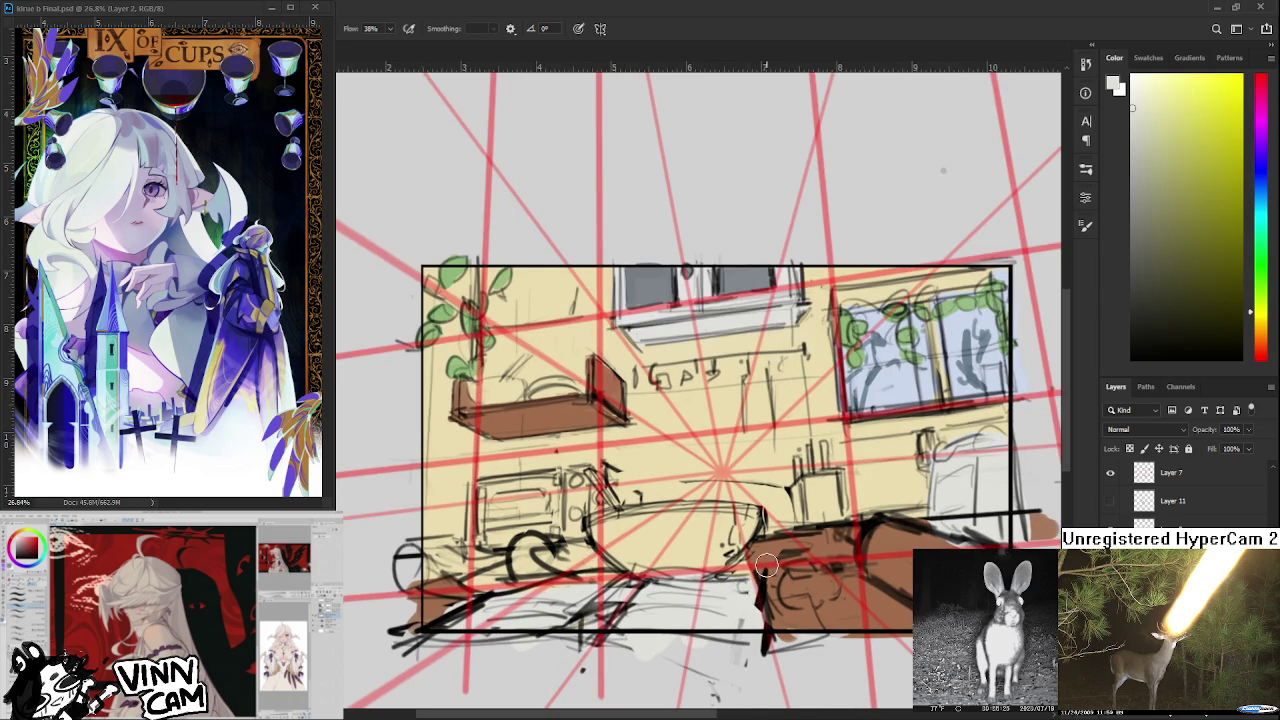
pyautogui.keyDown('alt'); pyautogui.click(765, 566); pyautogui.keyUp('alt')
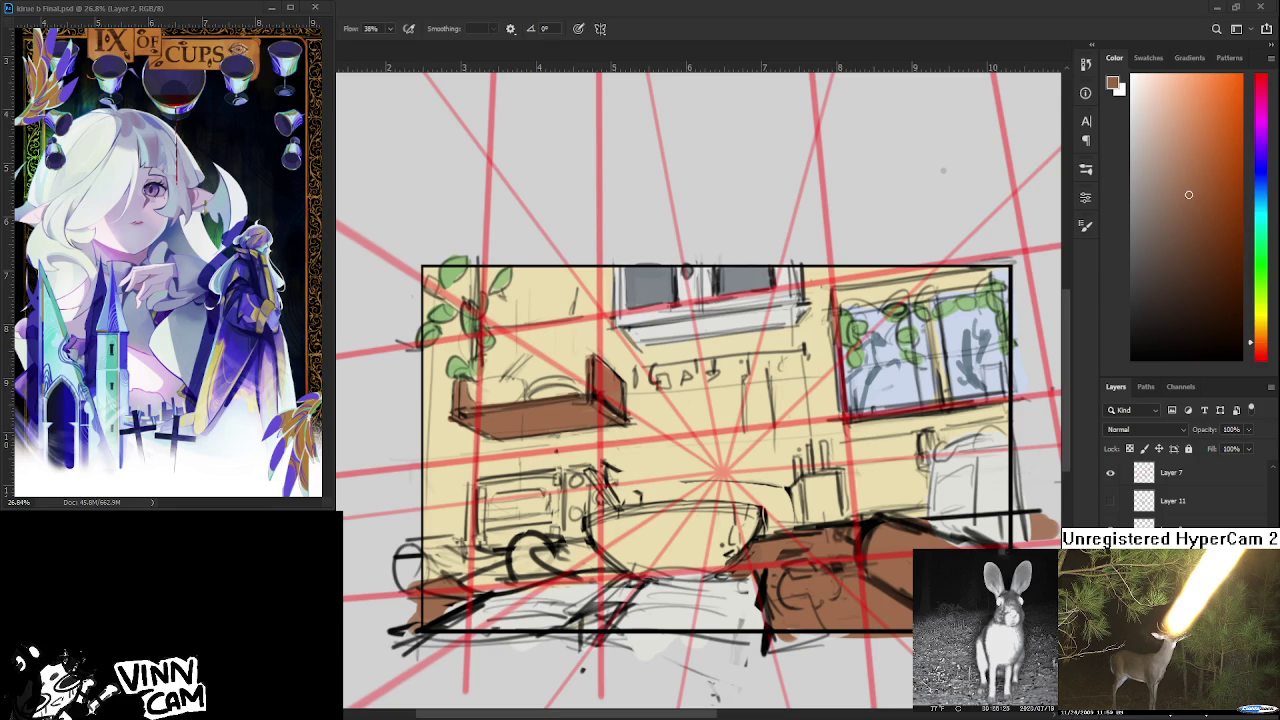
pyautogui.scroll(-1, 613, 477)
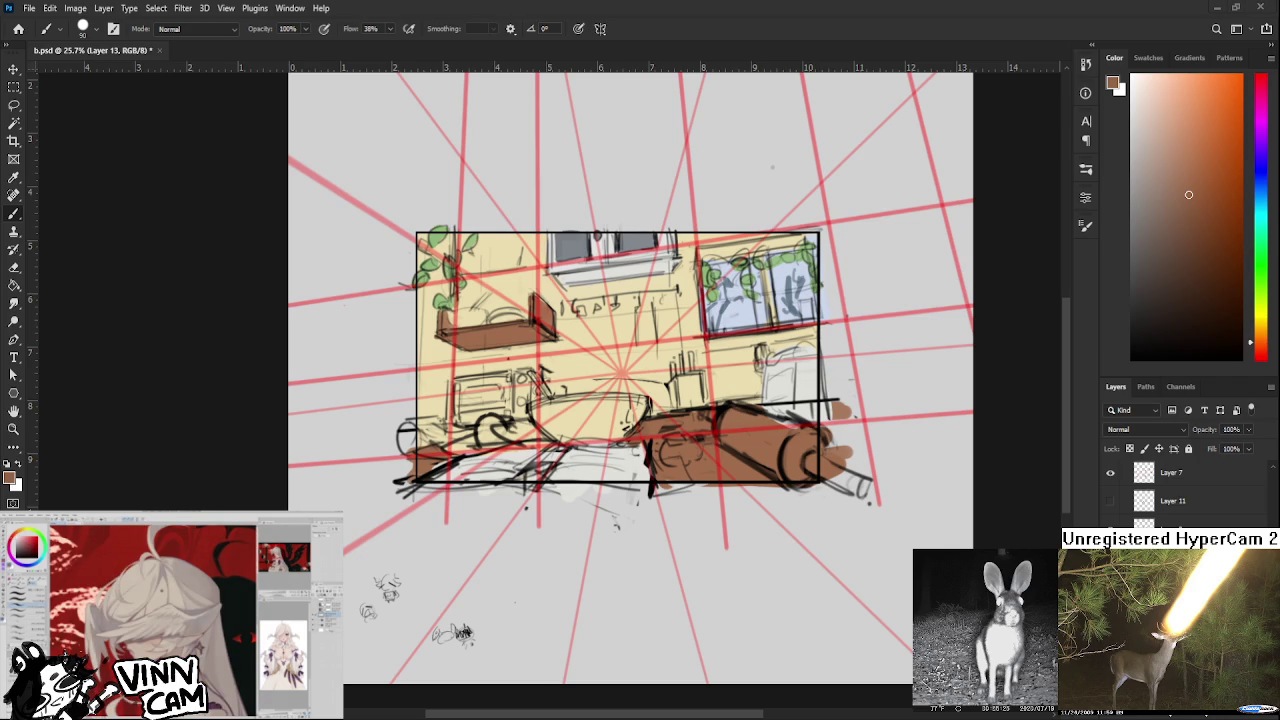
# Dab soft brown below the couch, sample the off-white floor, and switch to the reference artwork.
pyautogui.click(677, 507)
pyautogui.scroll(2, 750, 512)
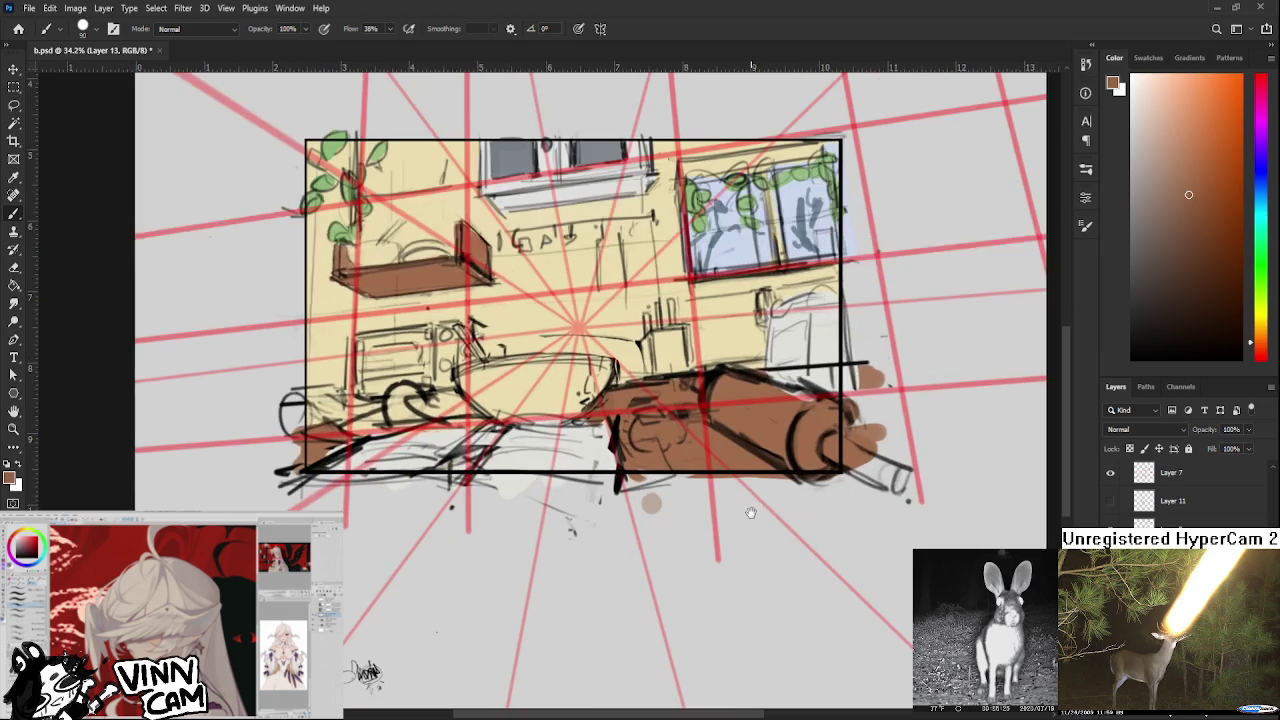
pyautogui.moveTo(522, 488); pyautogui.dragTo(530, 528)
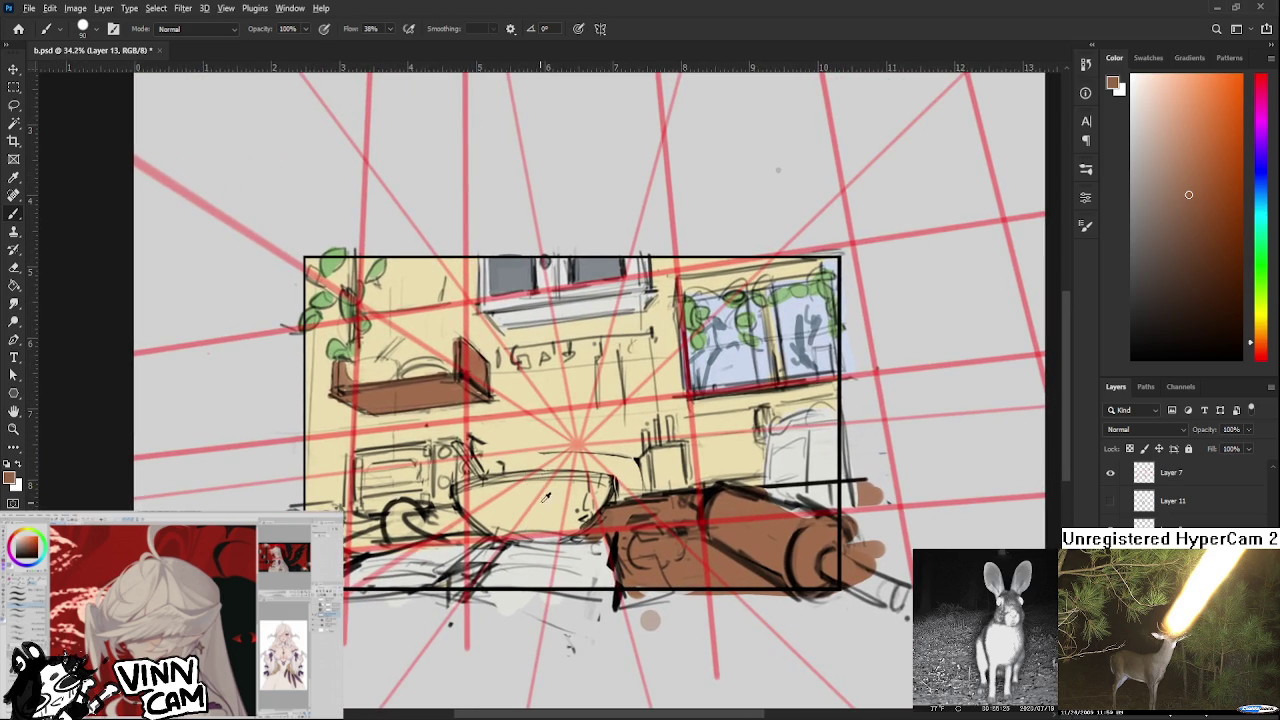
pyautogui.keyDown('alt'); pyautogui.click(514, 557); pyautogui.keyUp('alt')
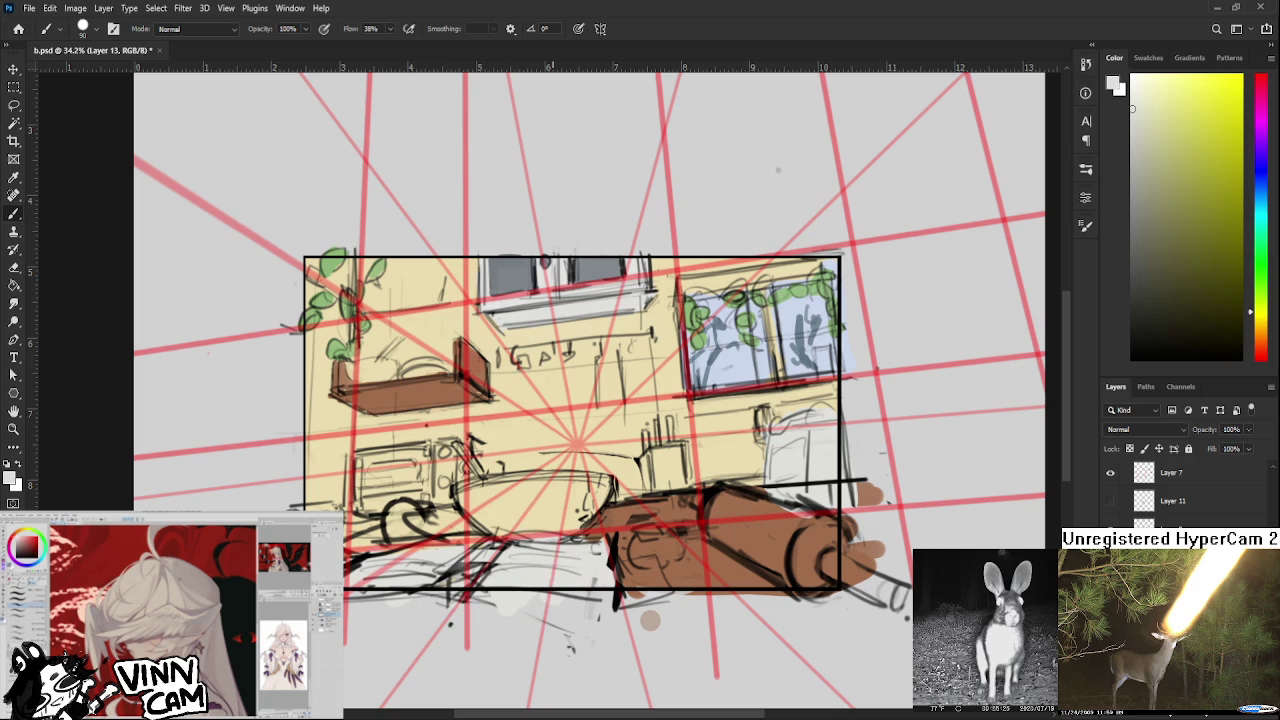
pyautogui.hotkey('ctrl', 'Tab')
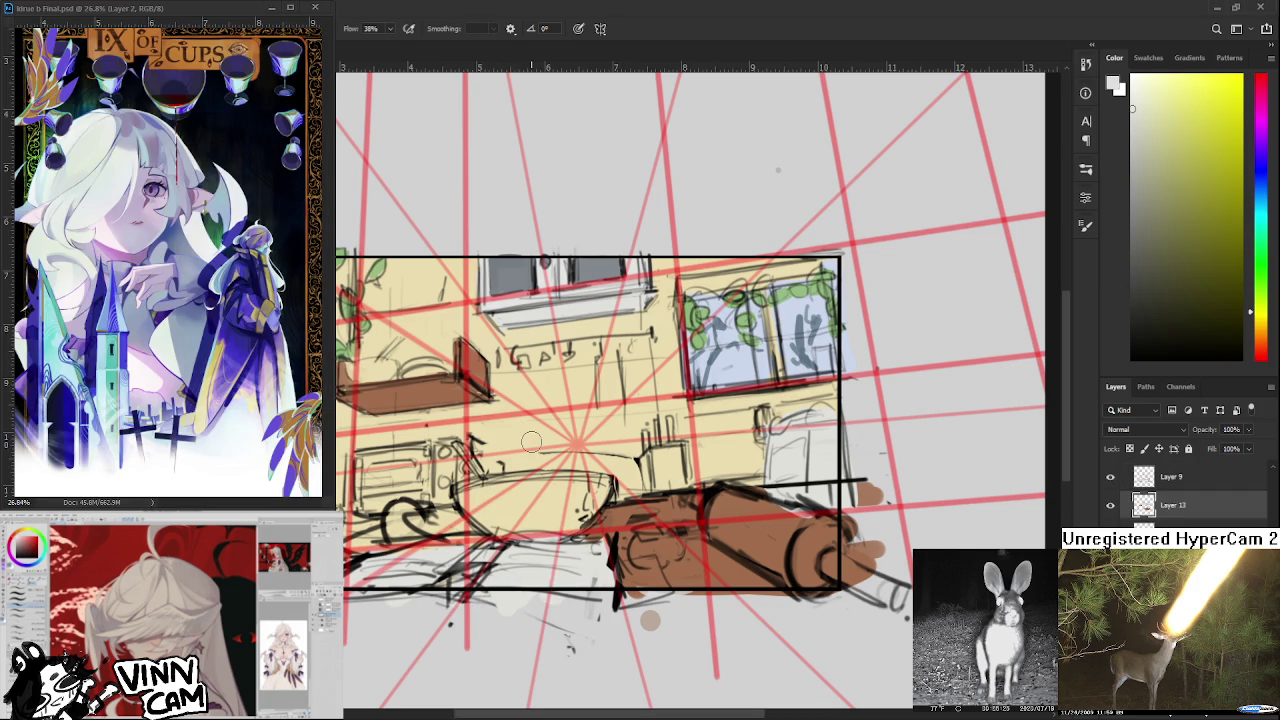
pyautogui.keyDown('alt'); pyautogui.click(614, 557); pyautogui.keyUp('alt')
pyautogui.press('e')
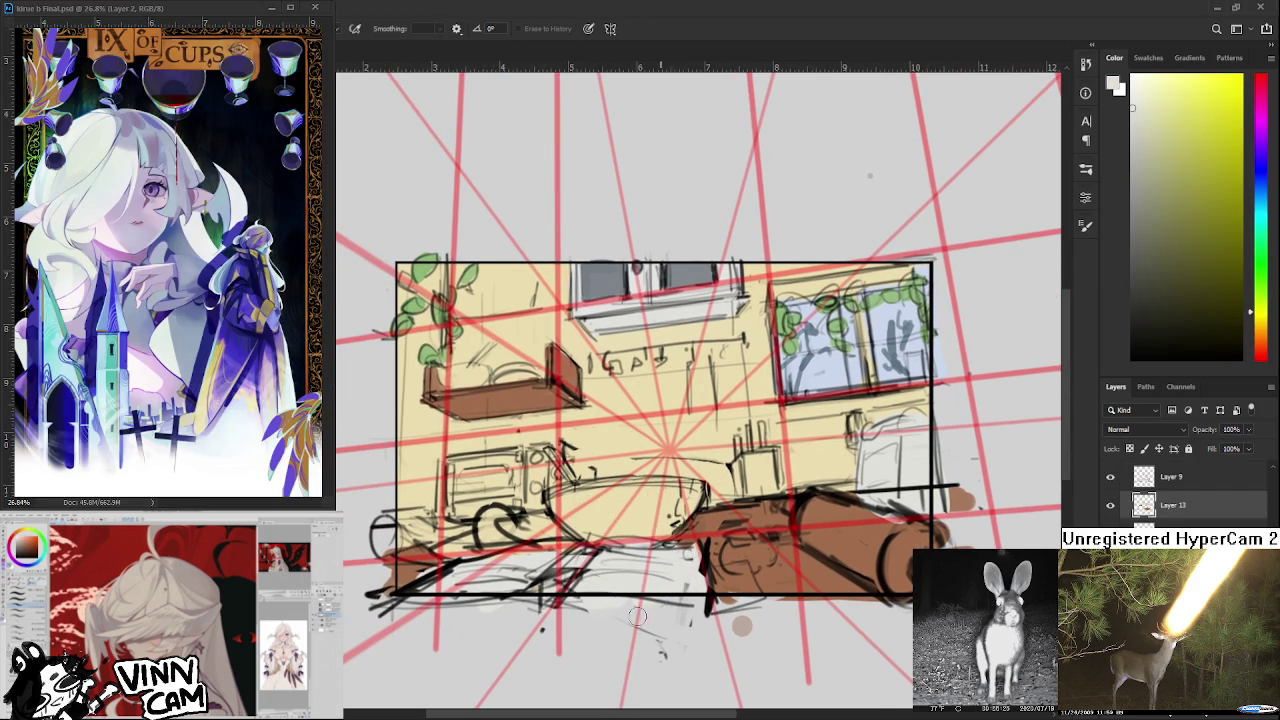
pyautogui.moveTo(642, 572); pyautogui.dragTo(650, 615)
pyautogui.press('b')
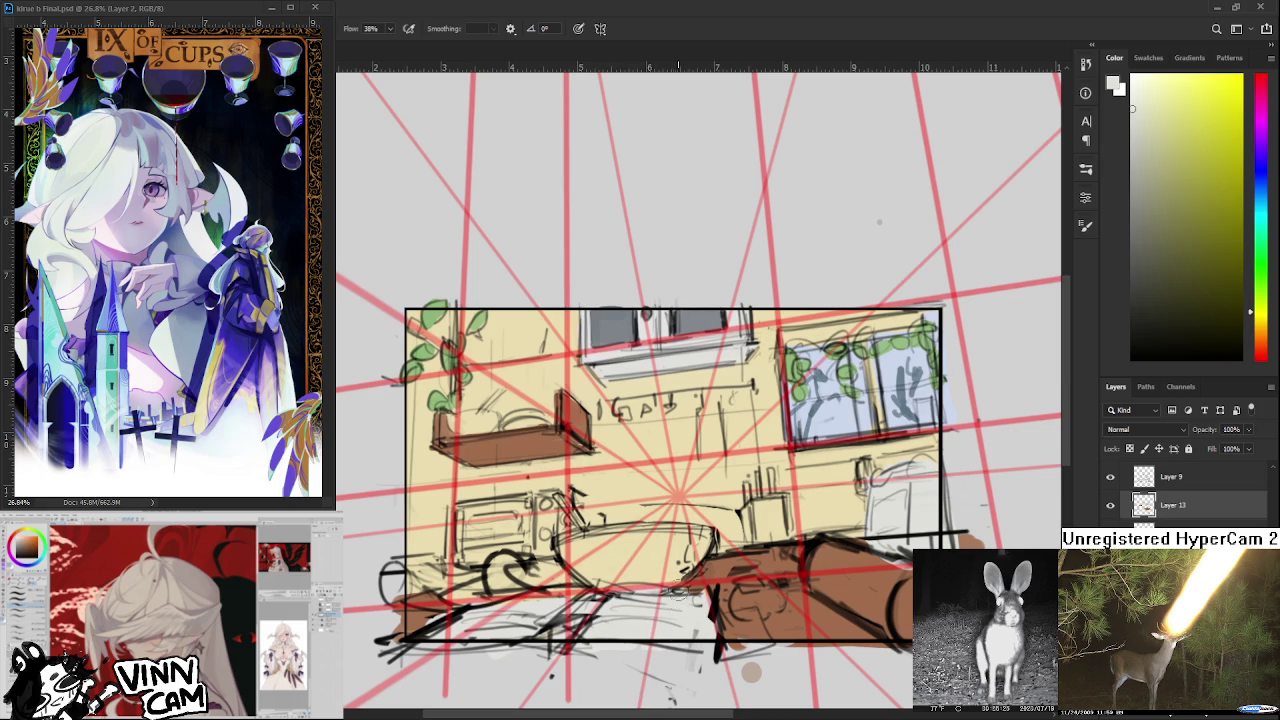
pyautogui.scroll(-1, 676, 556)
pyautogui.scroll(1, 678, 557)
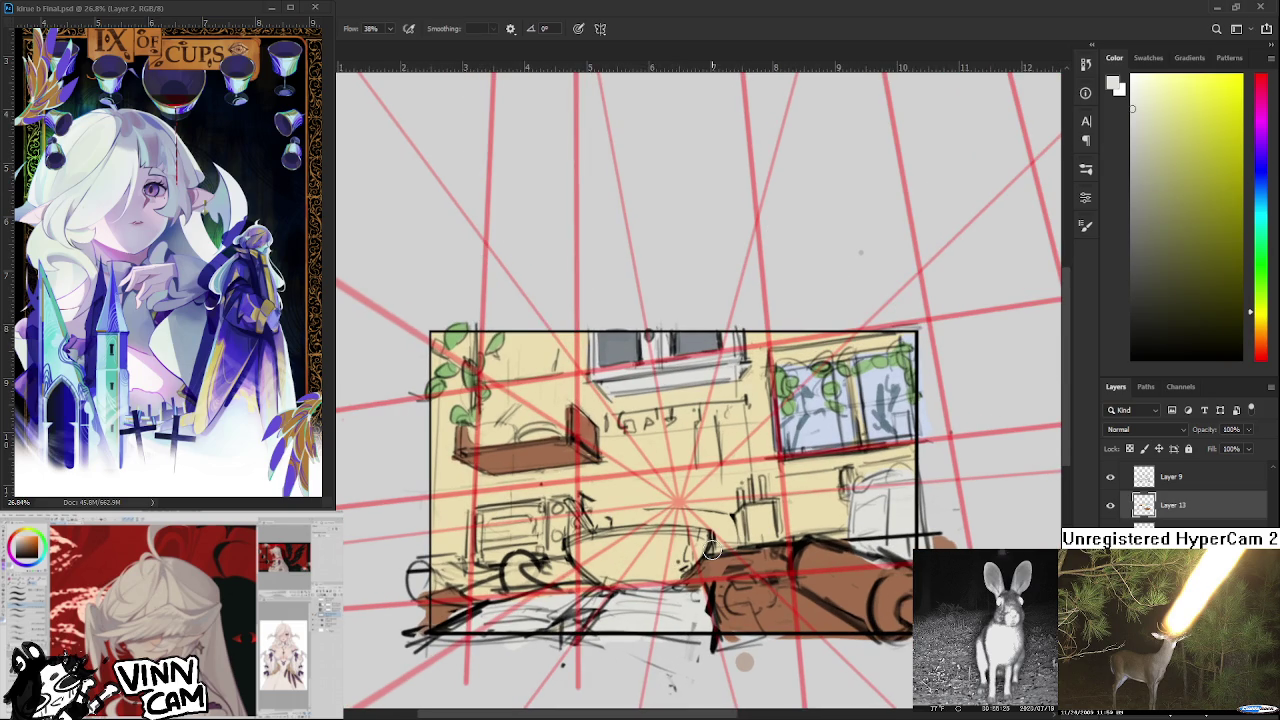
pyautogui.scroll(1, 740, 532)
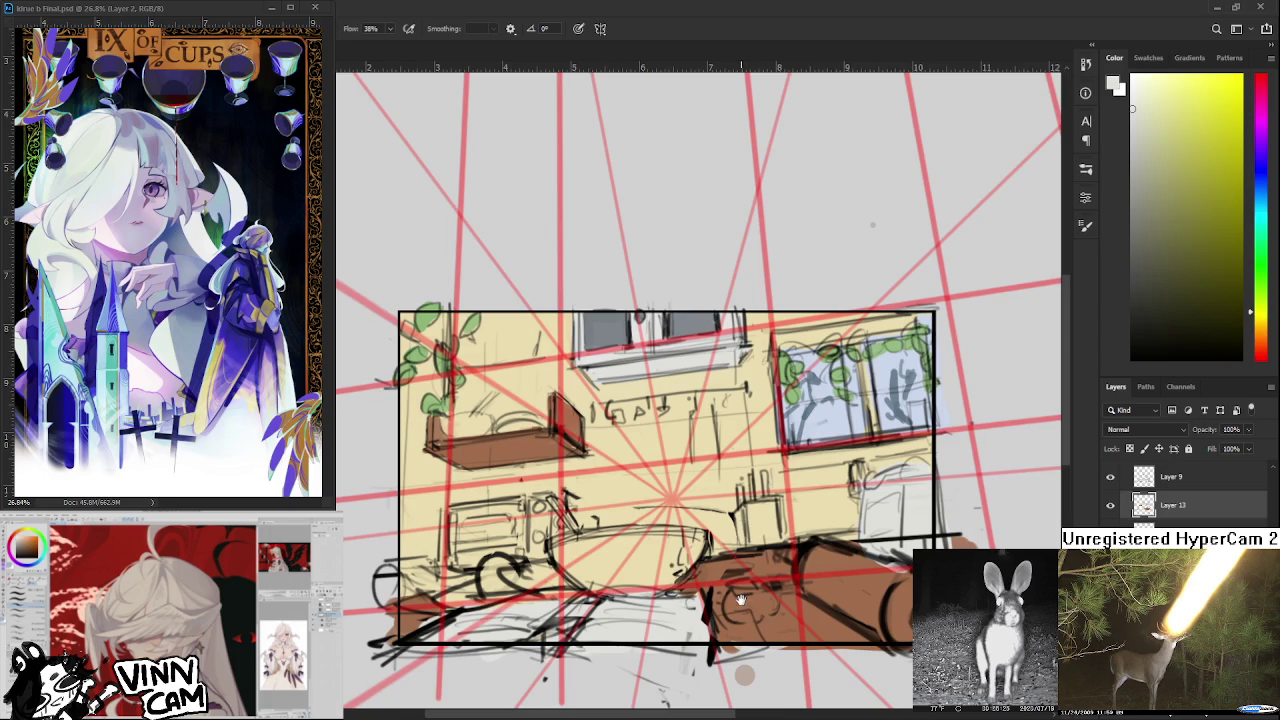
pyautogui.moveTo(741, 599); pyautogui.dragTo(874, 636)
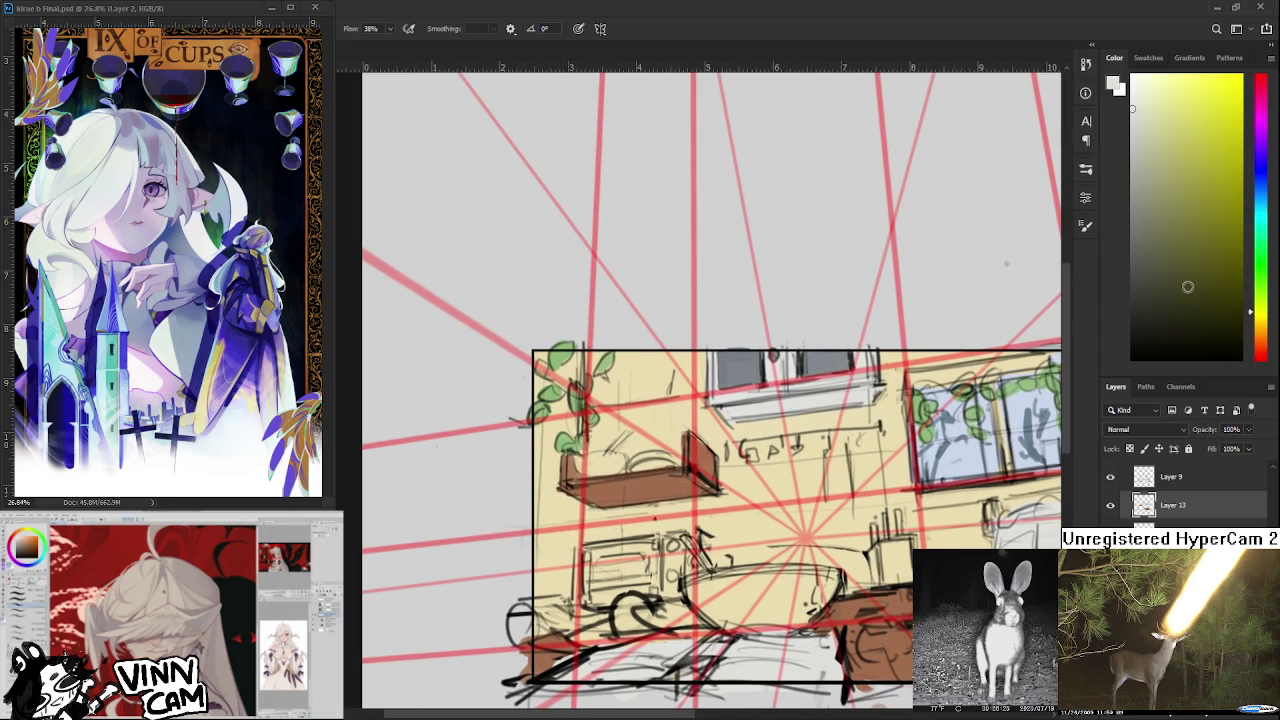
pyautogui.moveTo(646, 519); pyautogui.dragTo(598, 501)
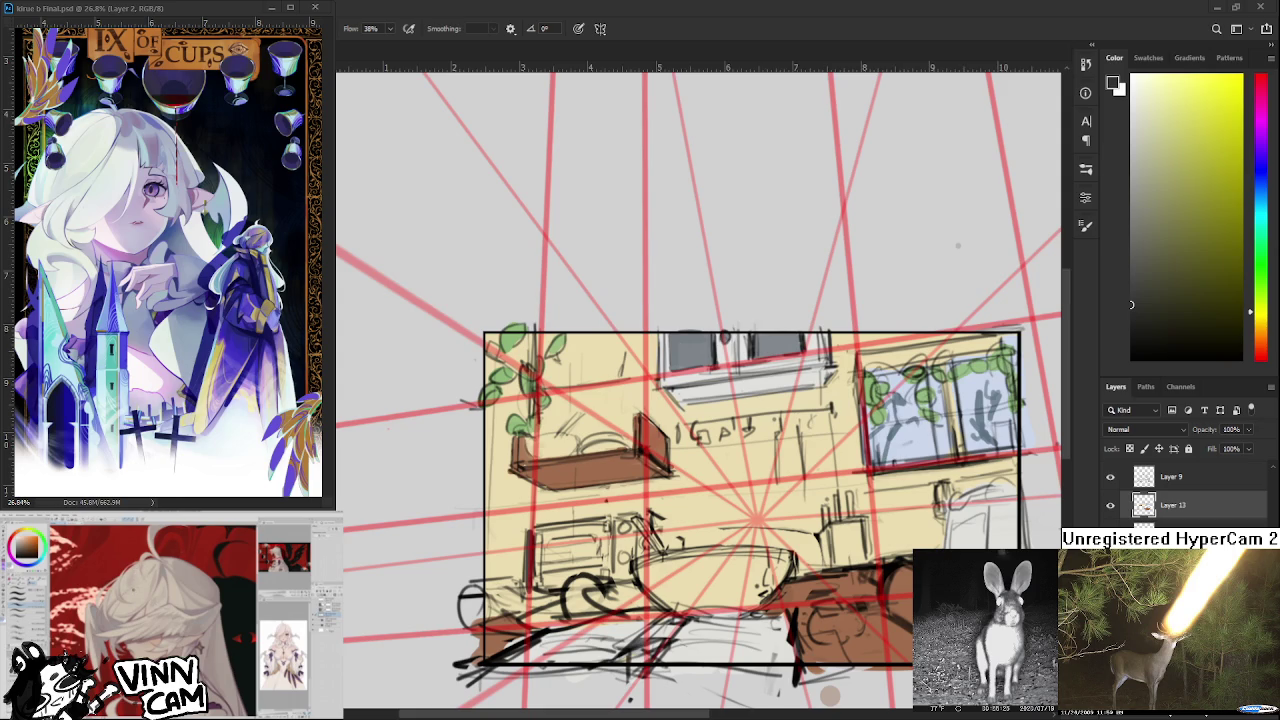
pyautogui.scroll(2, 572, 496)
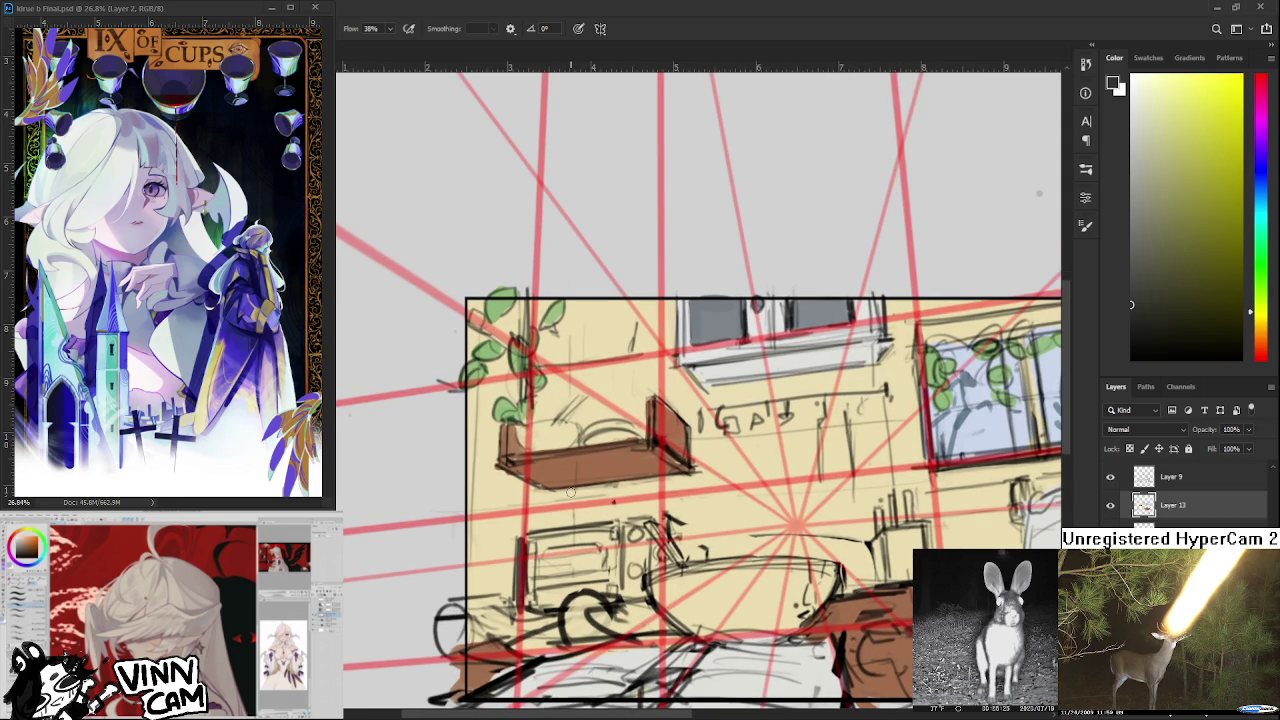
pyautogui.scroll(2, 571, 492)
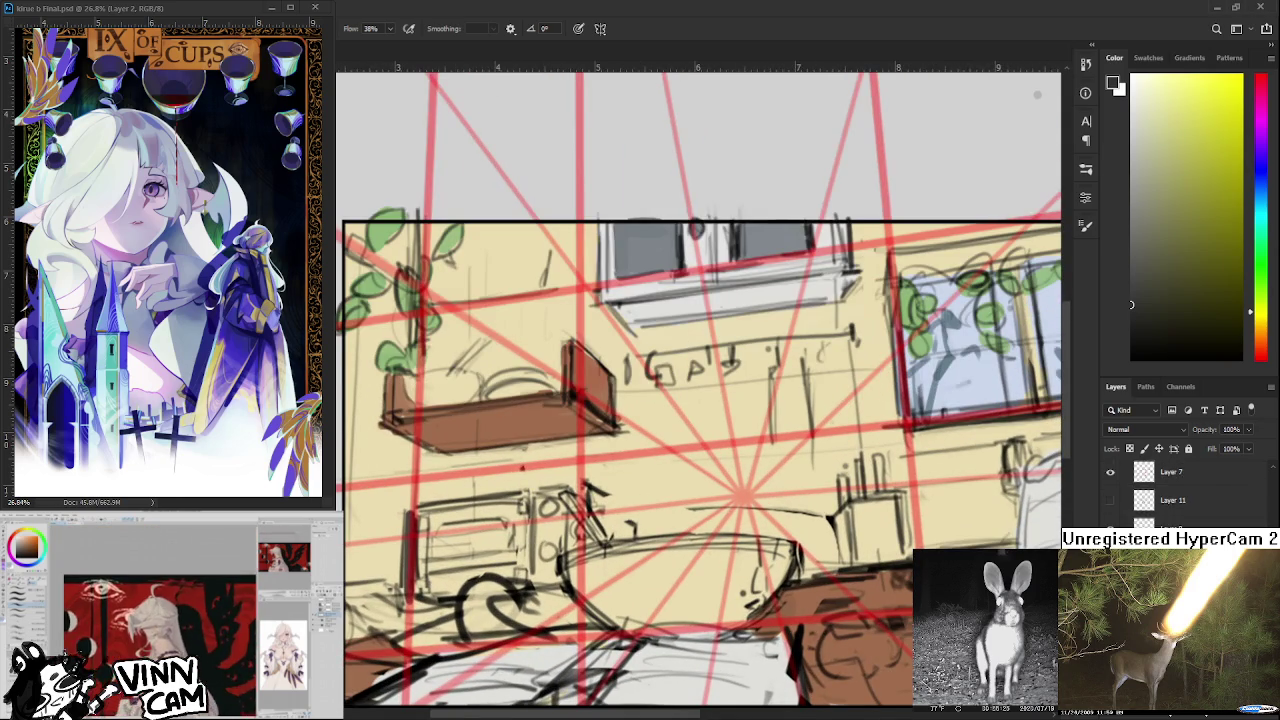
pyautogui.scroll(2, 1170, 490)
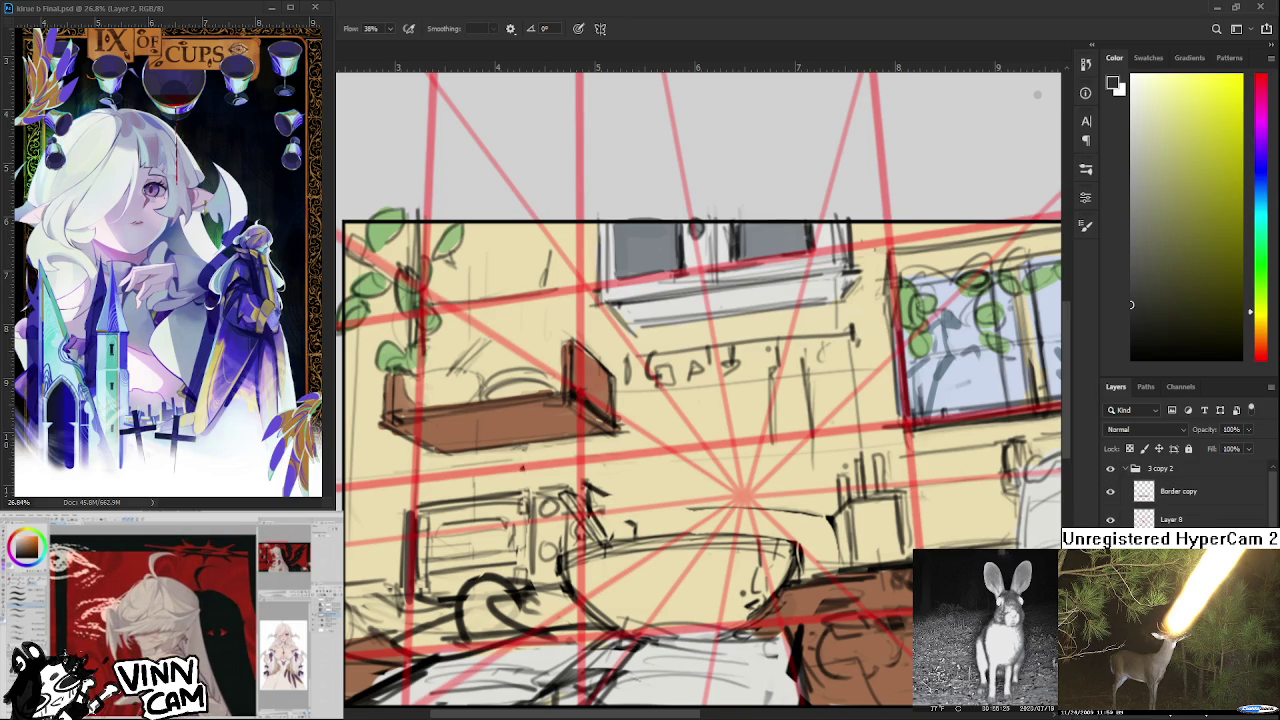
# Zoom in on the toaster oven and block in its dark top and body.
pyautogui.scroll(-3, 489, 543)
pyautogui.scroll(-1, 489, 543)
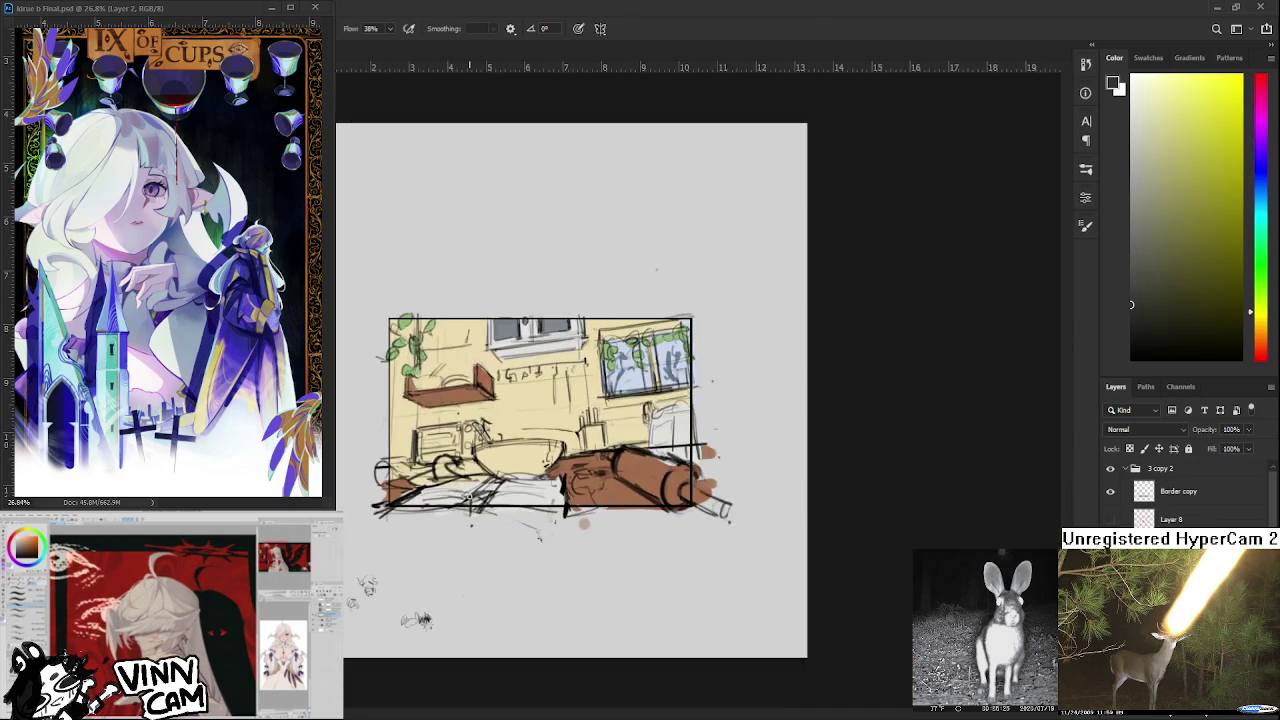
pyautogui.scroll(2, 489, 543)
pyautogui.scroll(1, 489, 543)
pyautogui.moveTo(330, 300); pyautogui.dragTo(465, 385)
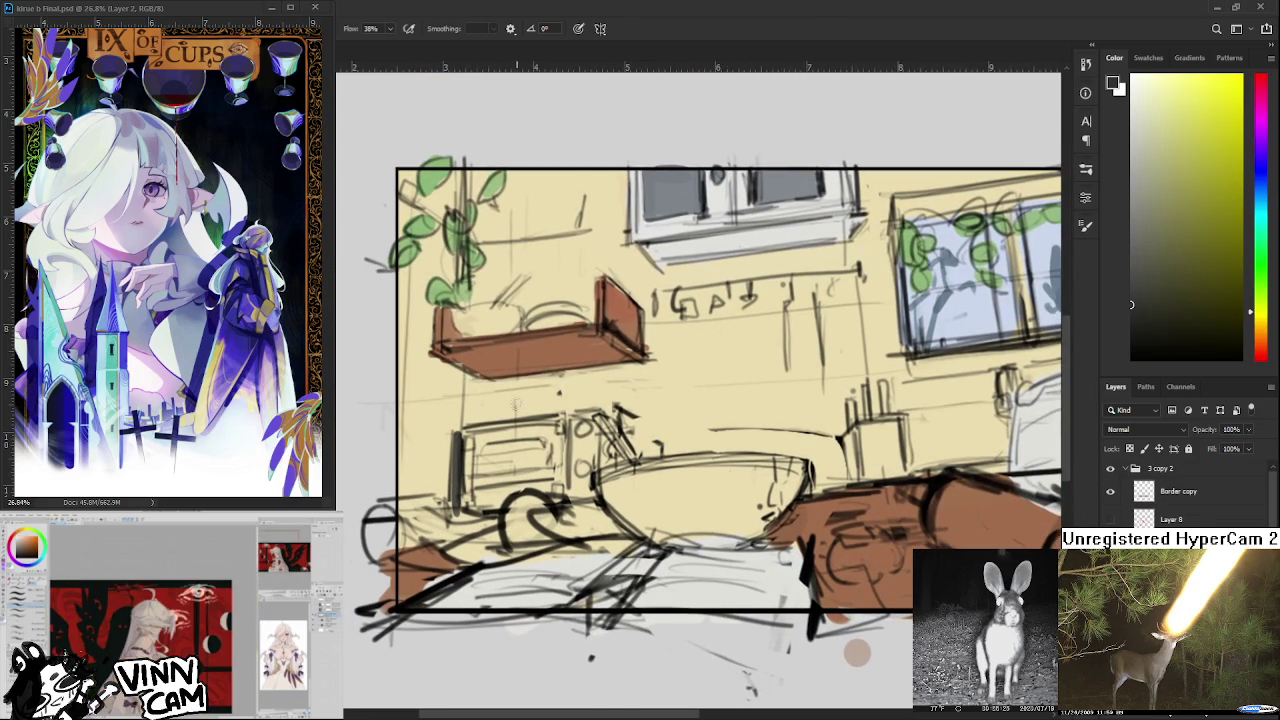
pyautogui.moveTo(462, 432)
pyautogui.mouseDown()
pyautogui.moveTo(572, 424)
pyautogui.moveTo(602, 456)
pyautogui.moveTo(597, 416)
pyautogui.moveTo(568, 446)
pyautogui.moveTo(590, 504)
pyautogui.moveTo(605, 450)
pyautogui.mouseUp()
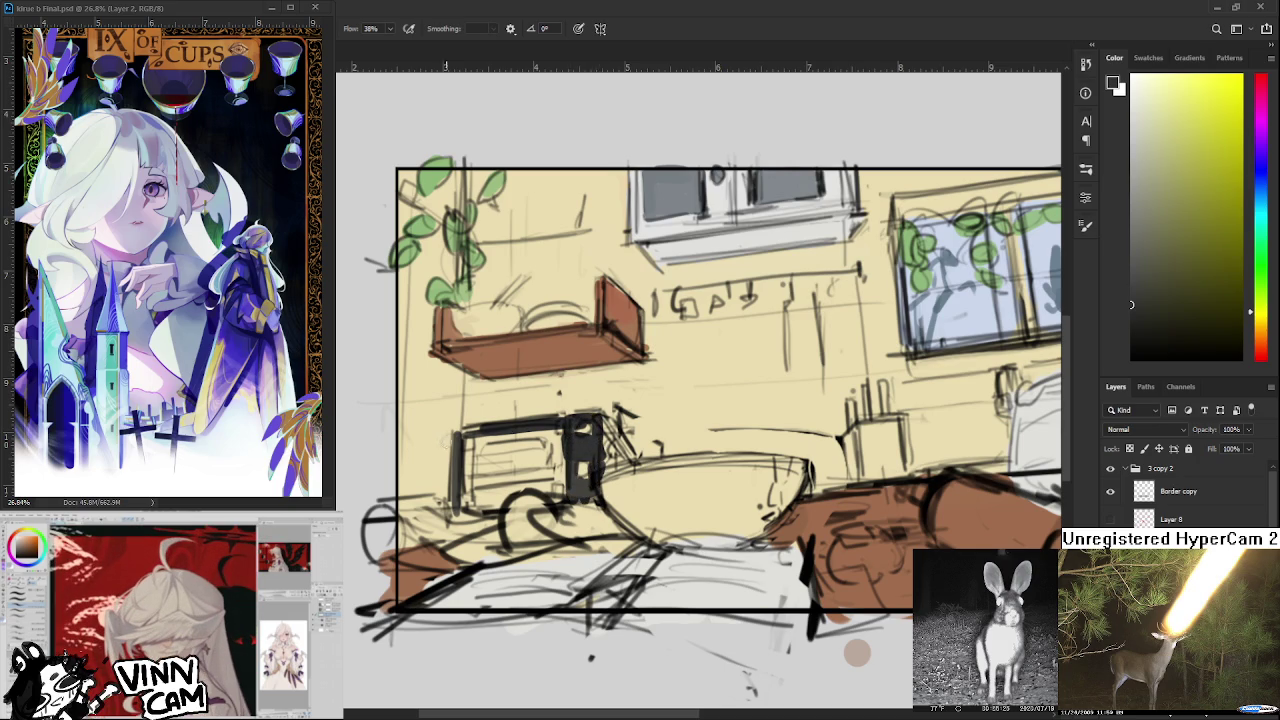
pyautogui.moveTo(471, 452)
pyautogui.mouseDown()
pyautogui.moveTo(466, 472)
pyautogui.moveTo(486, 474)
pyautogui.moveTo(469, 462)
pyautogui.moveTo(550, 460)
pyautogui.moveTo(540, 436)
pyautogui.moveTo(564, 434)
pyautogui.mouseUp()
# Paint the toaster's right side in light grey with dark detail, and darken its lower part.
pyautogui.click(1132, 119)
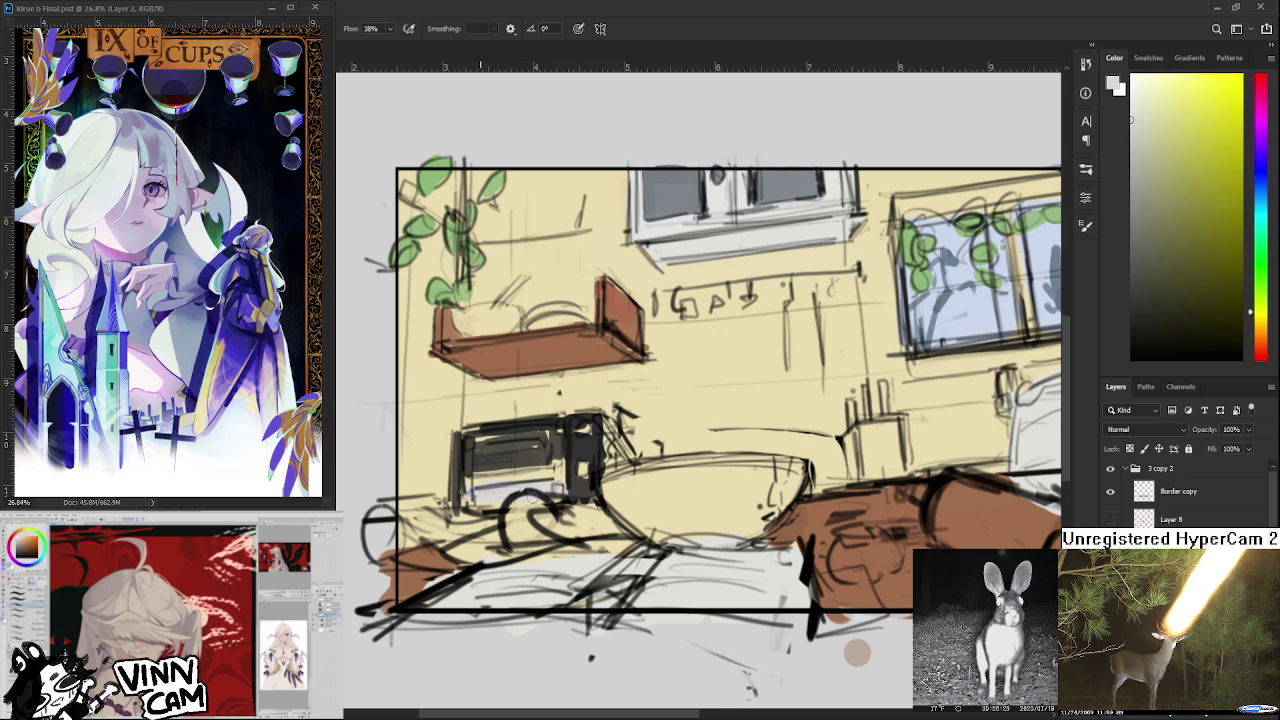
pyautogui.moveTo(574, 426)
pyautogui.mouseDown()
pyautogui.moveTo(575, 490)
pyautogui.moveTo(592, 494)
pyautogui.mouseUp()
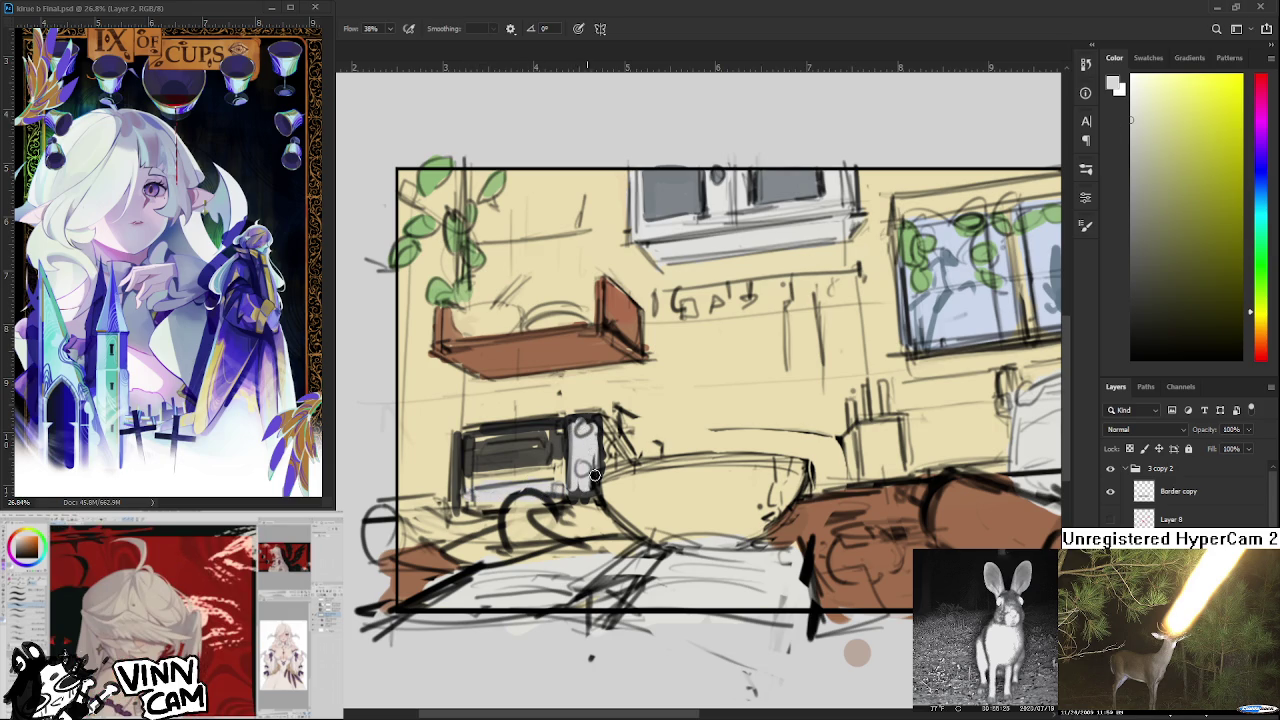
pyautogui.keyDown('alt'); pyautogui.click(597, 418); pyautogui.keyUp('alt')
pyautogui.moveTo(603, 420)
pyautogui.mouseDown()
pyautogui.moveTo(608, 458)
pyautogui.moveTo(630, 446)
pyautogui.moveTo(632, 458)
pyautogui.mouseUp()
pyautogui.keyDown('alt'); pyautogui.click(591, 436); pyautogui.keyUp('alt')
pyautogui.moveTo(592, 420); pyautogui.dragTo(603, 468)
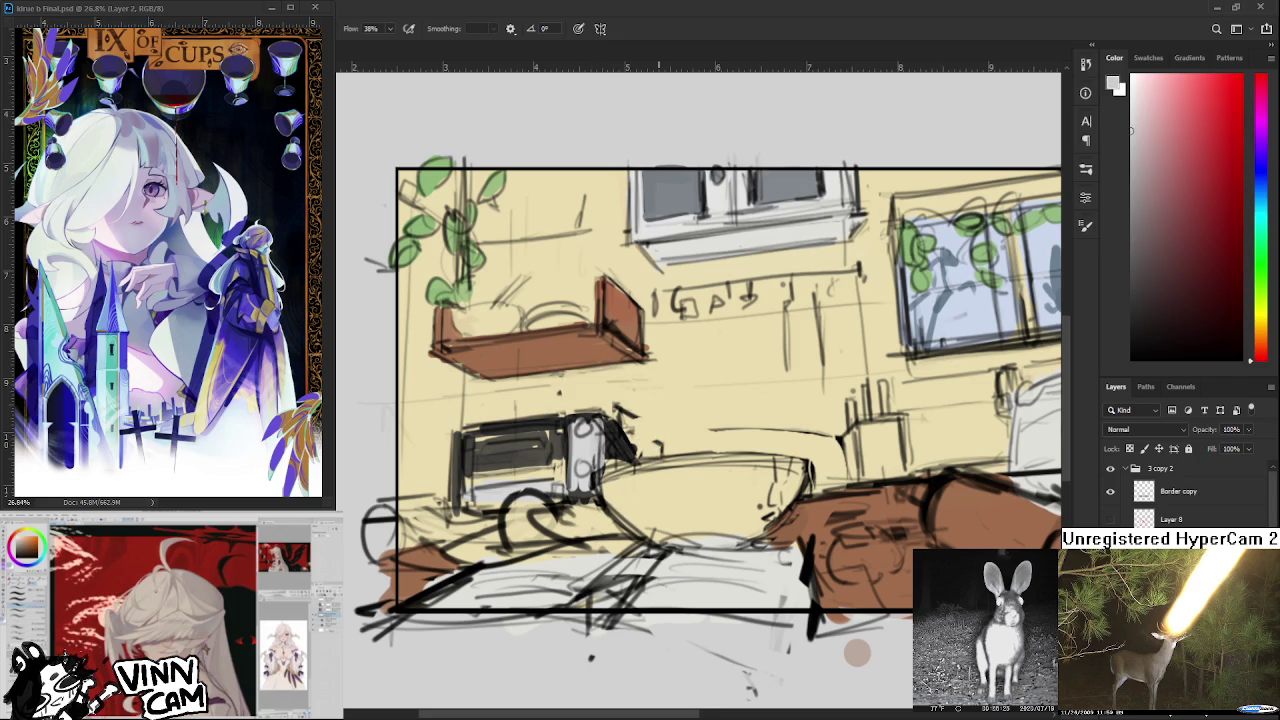
pyautogui.keyDown('alt'); pyautogui.click(534, 443); pyautogui.keyUp('alt')
pyautogui.moveTo(475, 462); pyautogui.dragTo(566, 479)
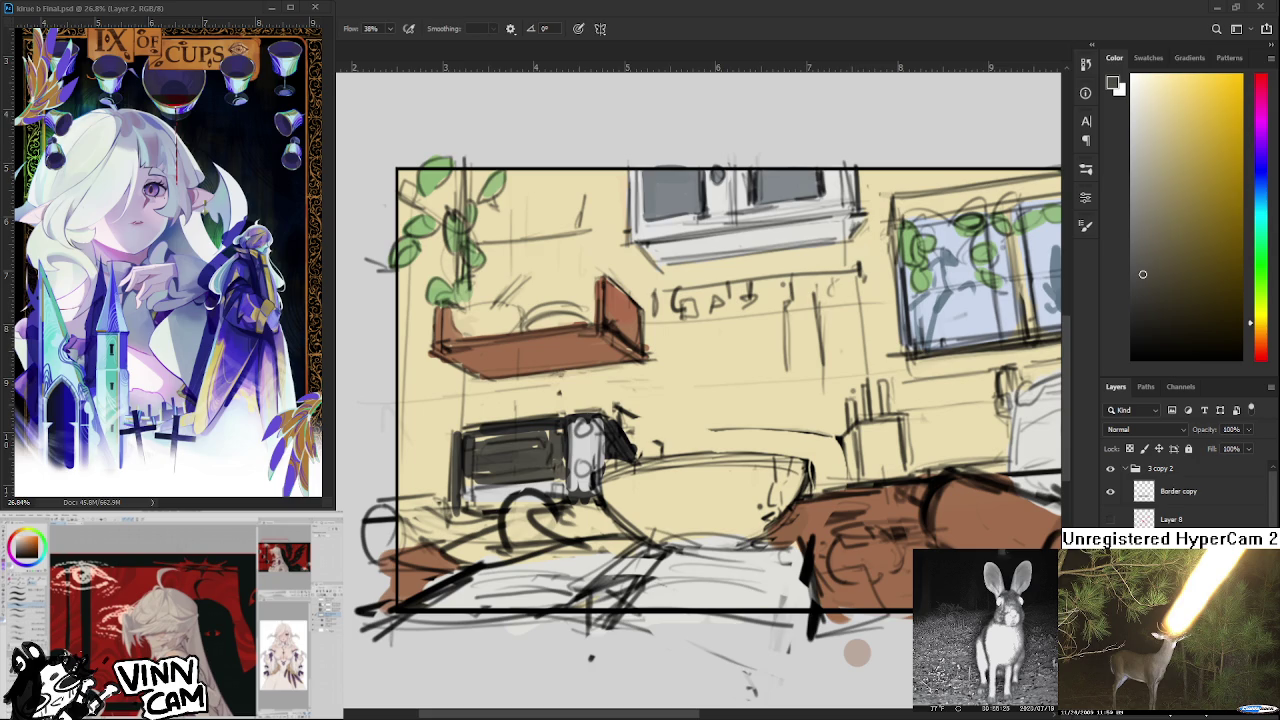
# Zoom and pan around the sketch, then sample a dark reddish-grey near the toaster.
pyautogui.scroll(-1, 534, 551)
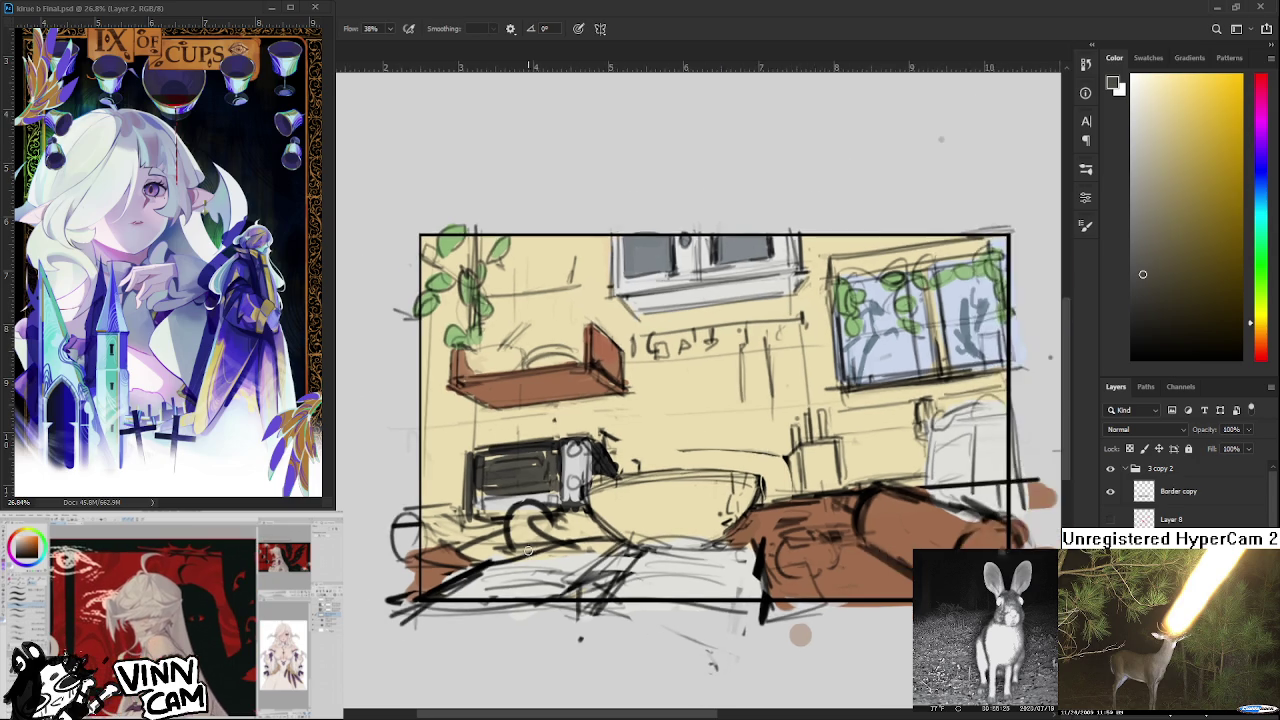
pyautogui.scroll(1, 534, 551)
pyautogui.moveTo(541, 489)
pyautogui.mouseDown()
pyautogui.moveTo(553, 503)
pyautogui.moveTo(514, 515)
pyautogui.mouseUp()
pyautogui.scroll(-1, 520, 518)
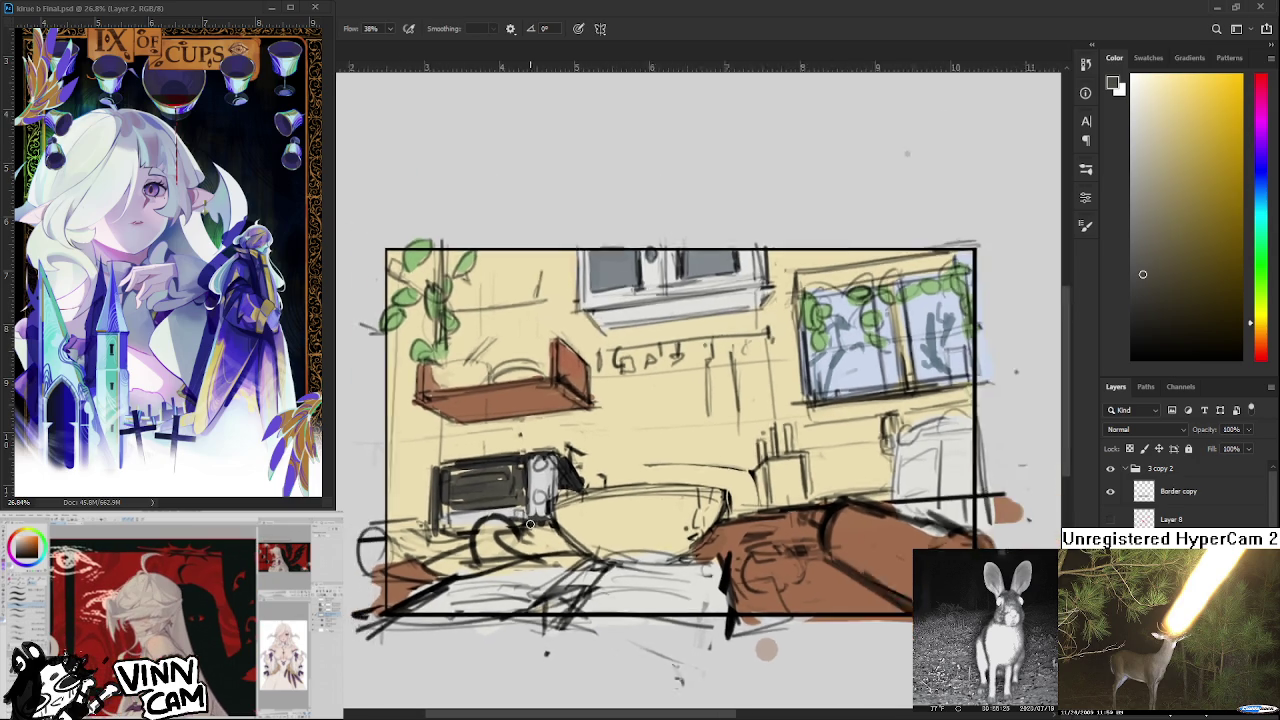
pyautogui.scroll(-2, 525, 520)
pyautogui.scroll(-2, 531, 524)
pyautogui.scroll(1, 518, 520)
pyautogui.scroll(2, 518, 520)
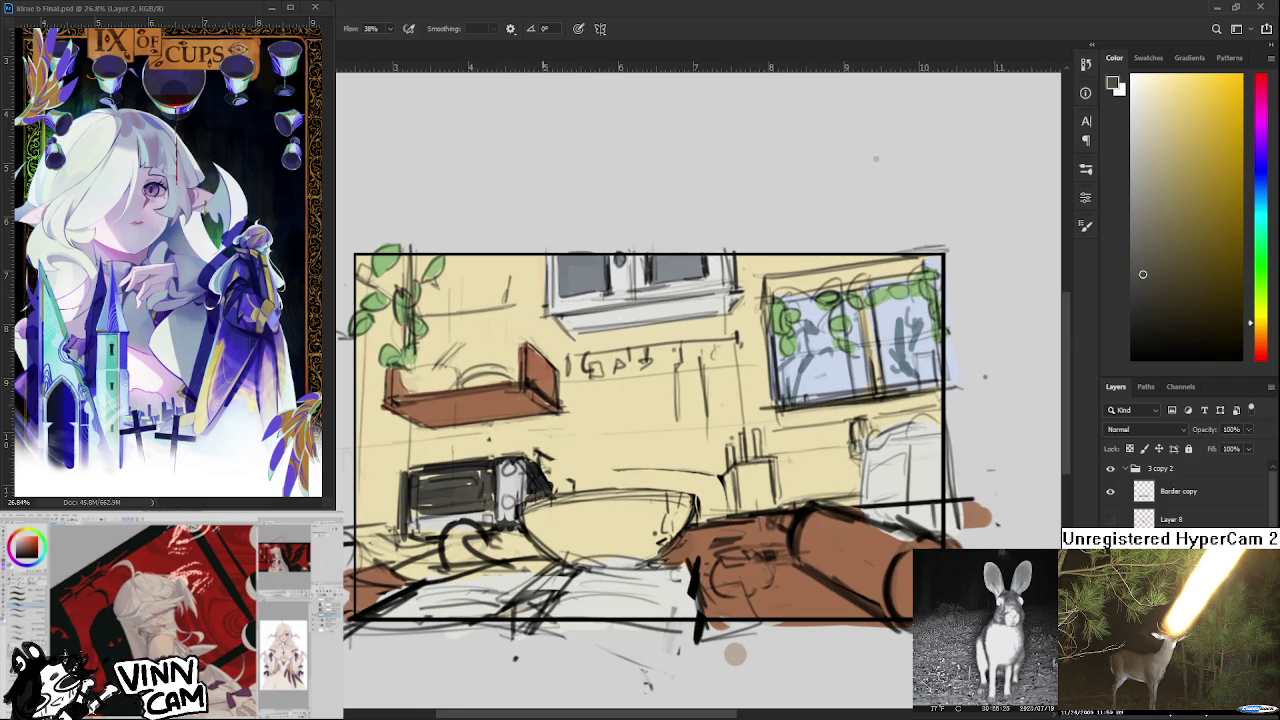
pyautogui.keyDown('alt'); pyautogui.click(529, 484); pyautogui.keyUp('alt')
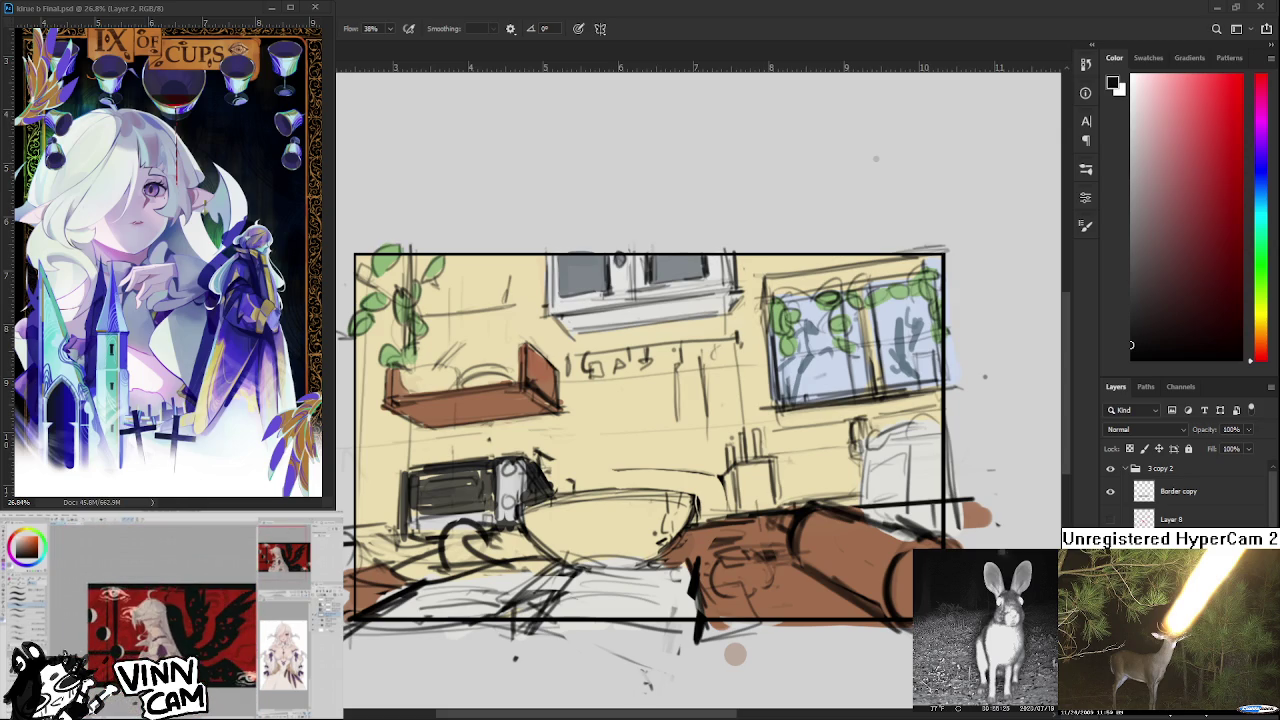
# Nudge the view and eyedrop the beige wall tone below the toaster.
pyautogui.moveTo(650, 440); pyautogui.dragTo(682, 445)
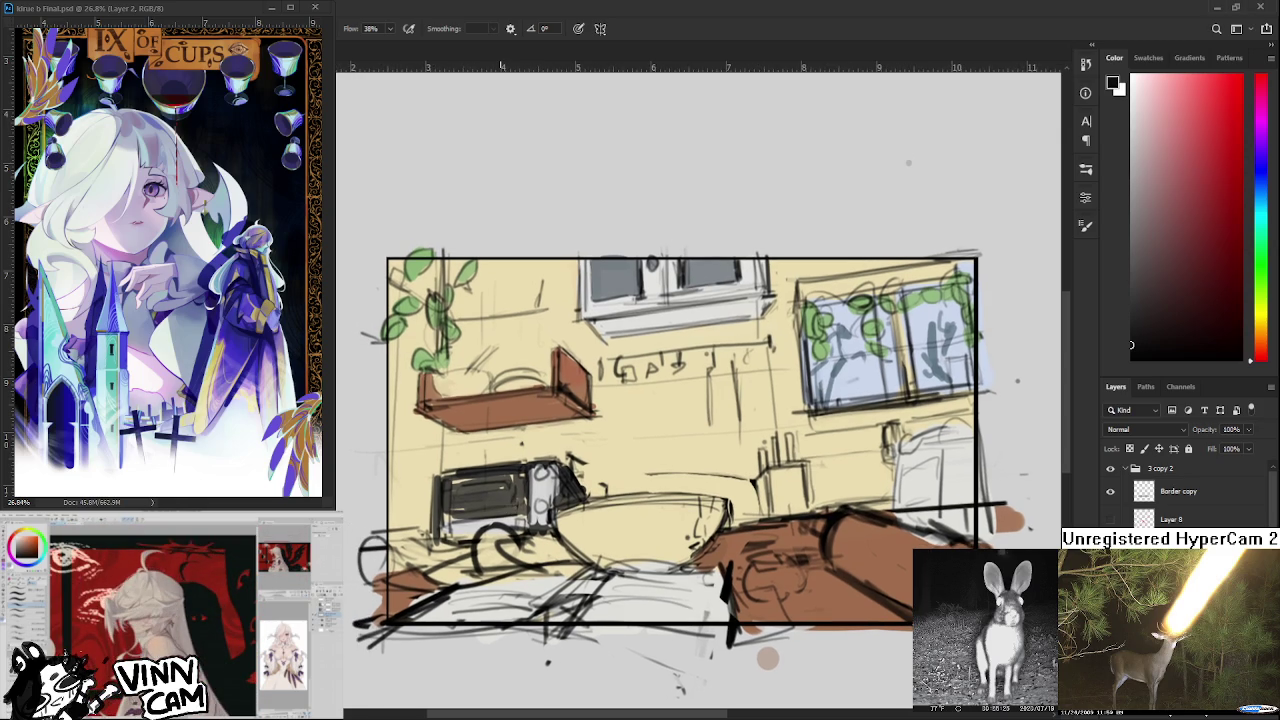
pyautogui.moveTo(432, 572)
pyautogui.mouseDown()
pyautogui.moveTo(407, 567)
pyautogui.moveTo(392, 581)
pyautogui.moveTo(418, 580)
pyautogui.mouseUp()
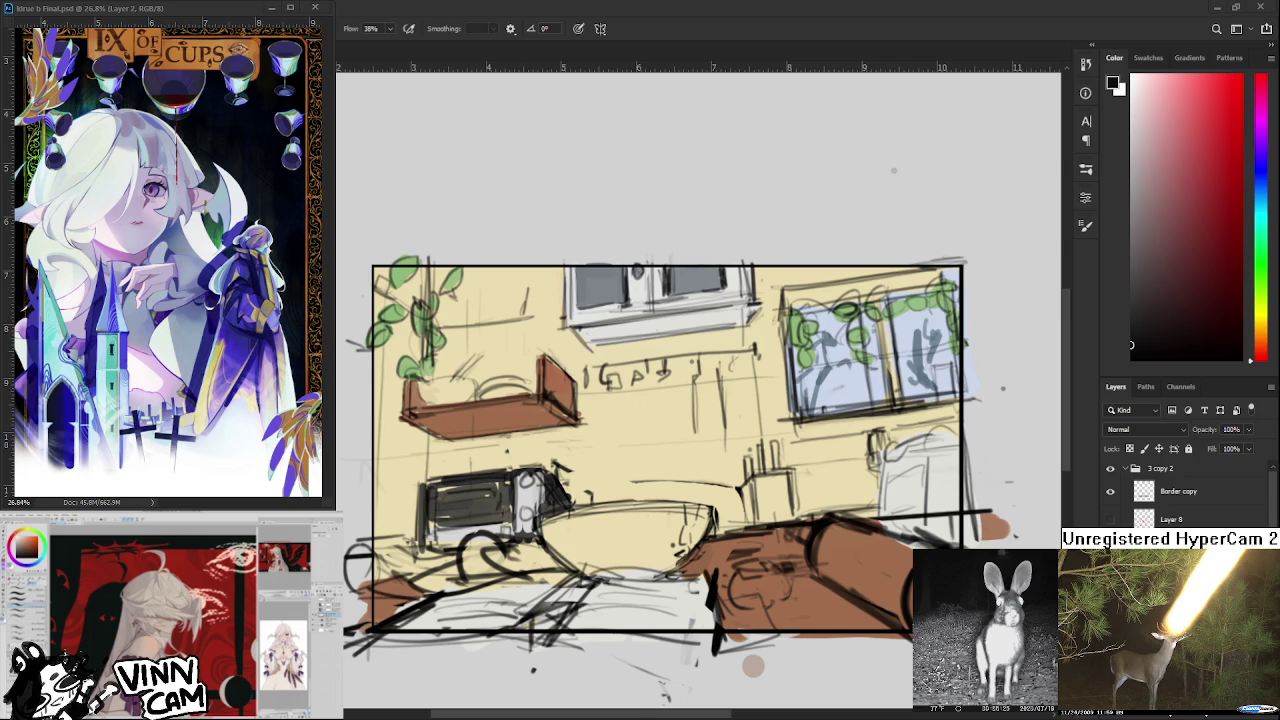
pyautogui.scroll(-1, 598, 527)
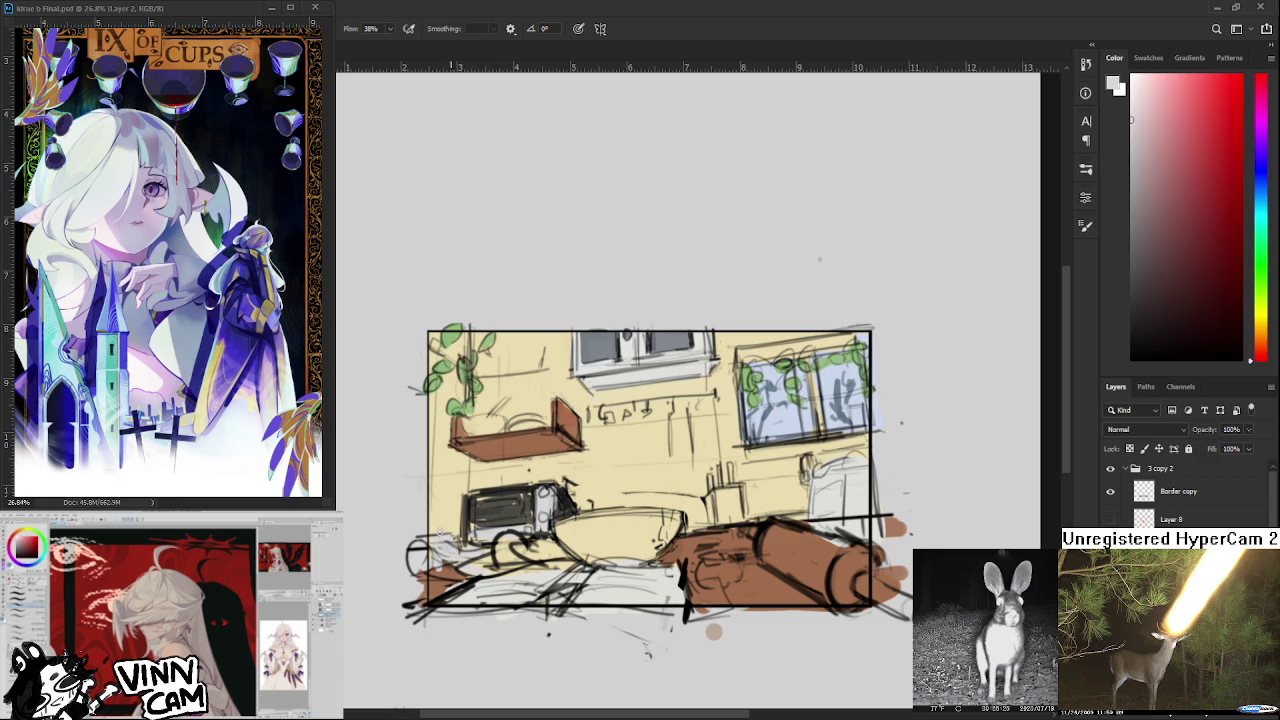
pyautogui.keyDown('alt'); pyautogui.click(508, 557); pyautogui.keyUp('alt')
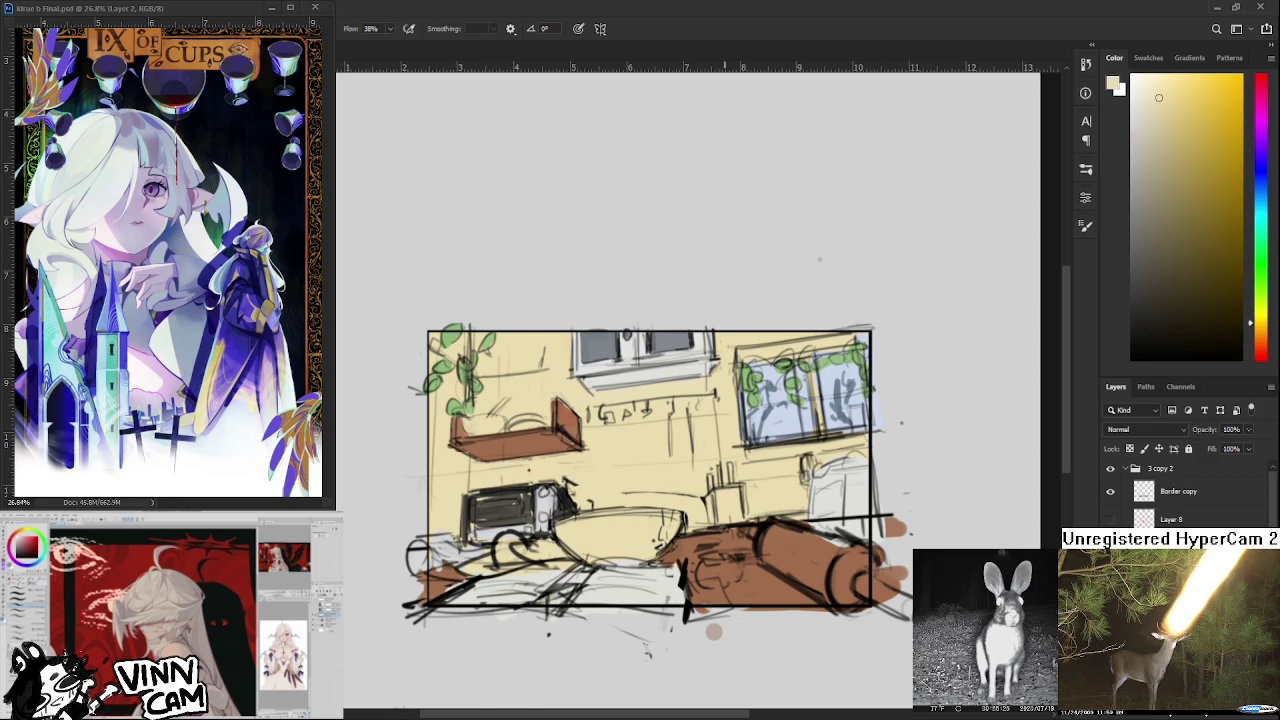
# Choose a mid blue and brush a cloth shape below the toaster oven.
pyautogui.click(1261, 182)
pyautogui.click(1172, 210)
pyautogui.moveTo(510, 536); pyautogui.dragTo(506, 558)
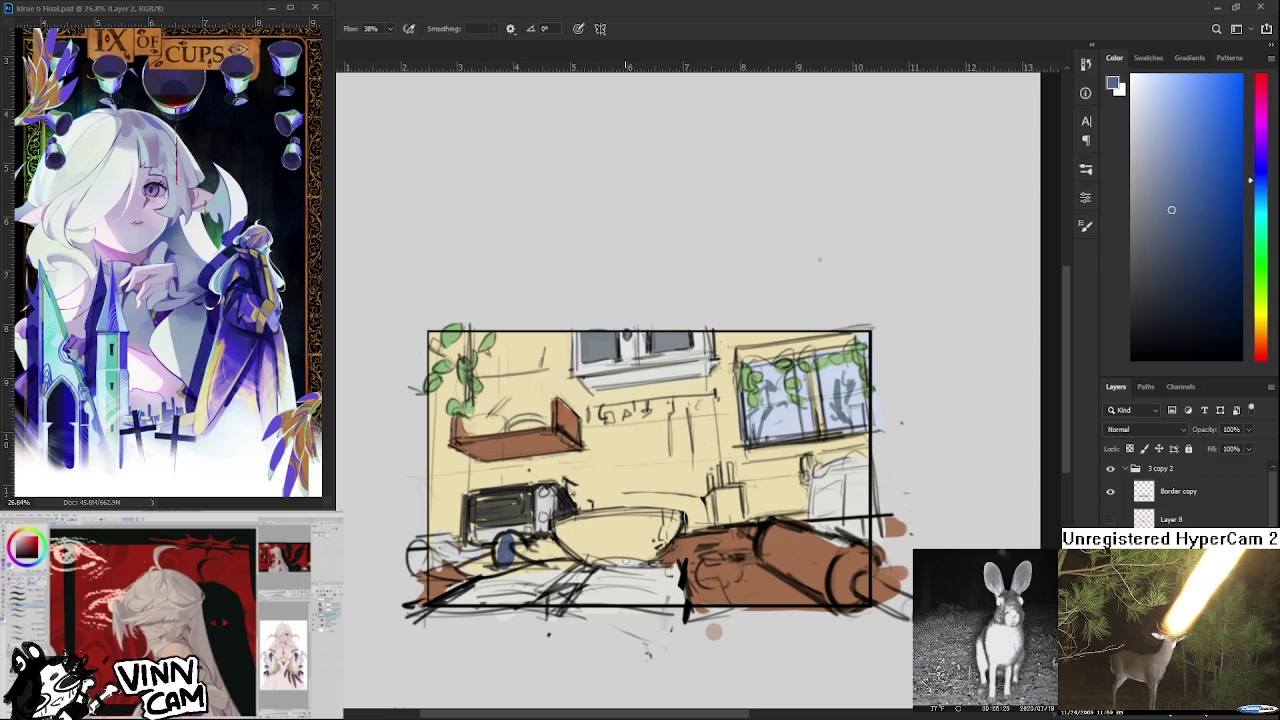
pyautogui.moveTo(504, 540)
pyautogui.mouseDown()
pyautogui.moveTo(500, 556)
pyautogui.moveTo(532, 546)
pyautogui.moveTo(540, 558)
pyautogui.moveTo(564, 540)
pyautogui.moveTo(574, 562)
pyautogui.moveTo(560, 560)
pyautogui.mouseUp()
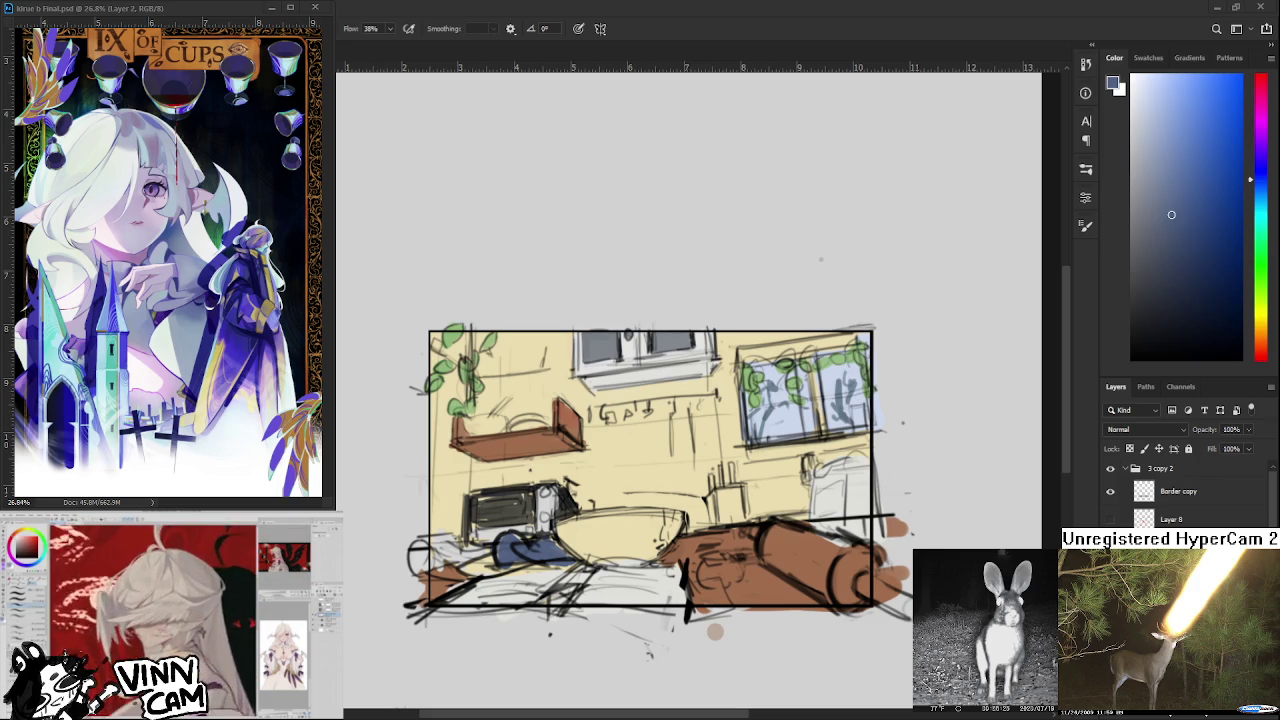
pyautogui.scroll(2, 566, 527)
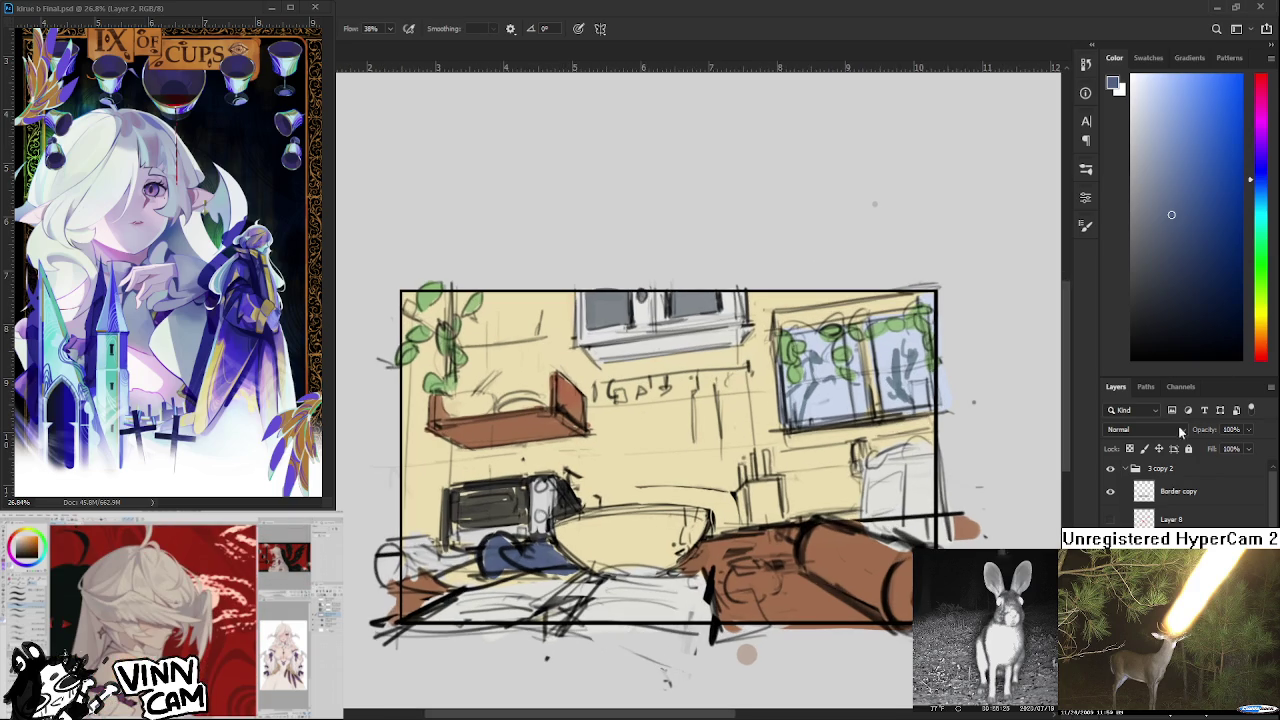
# Switch to dark red in the Color panel and paint over the blue cloth shape.
pyautogui.click(1262, 360)
pyautogui.click(1221, 169)
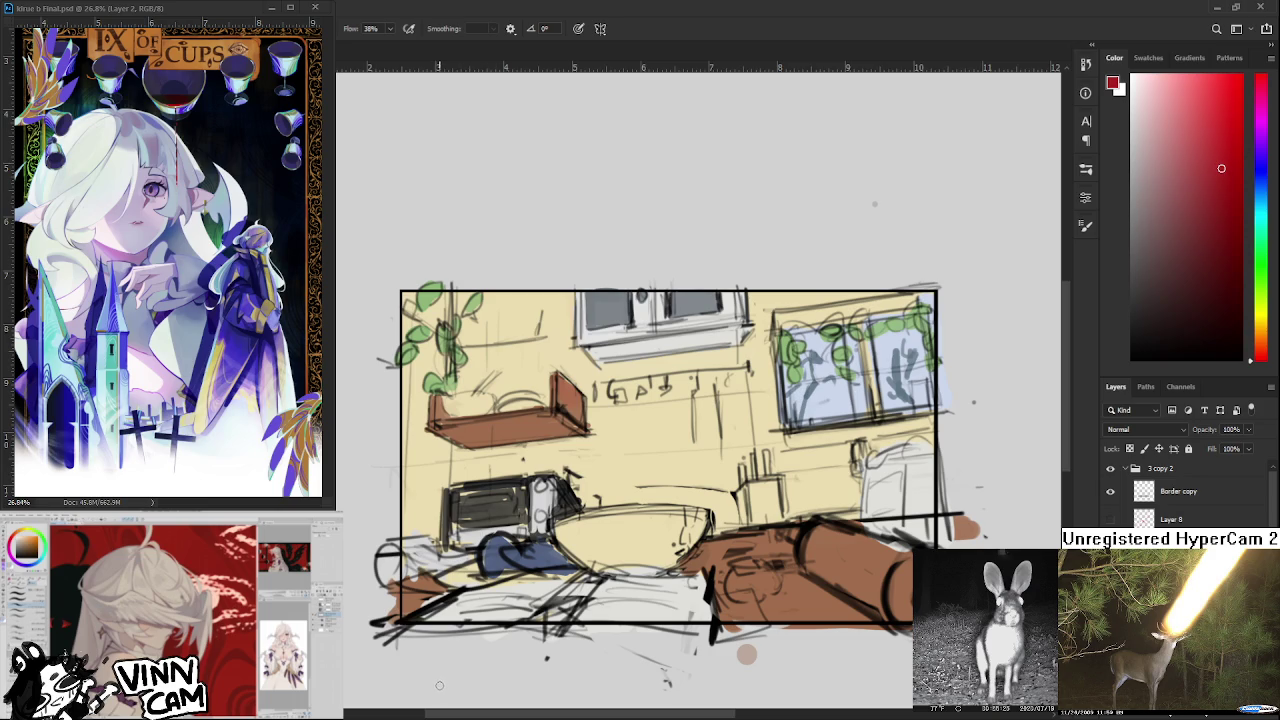
pyautogui.moveTo(492, 549)
pyautogui.mouseDown()
pyautogui.moveTo(487, 572)
pyautogui.moveTo(548, 544)
pyautogui.moveTo(505, 572)
pyautogui.moveTo(540, 558)
pyautogui.moveTo(572, 573)
pyautogui.moveTo(545, 580)
pyautogui.mouseUp()
pyautogui.scroll(-5, 575, 589)
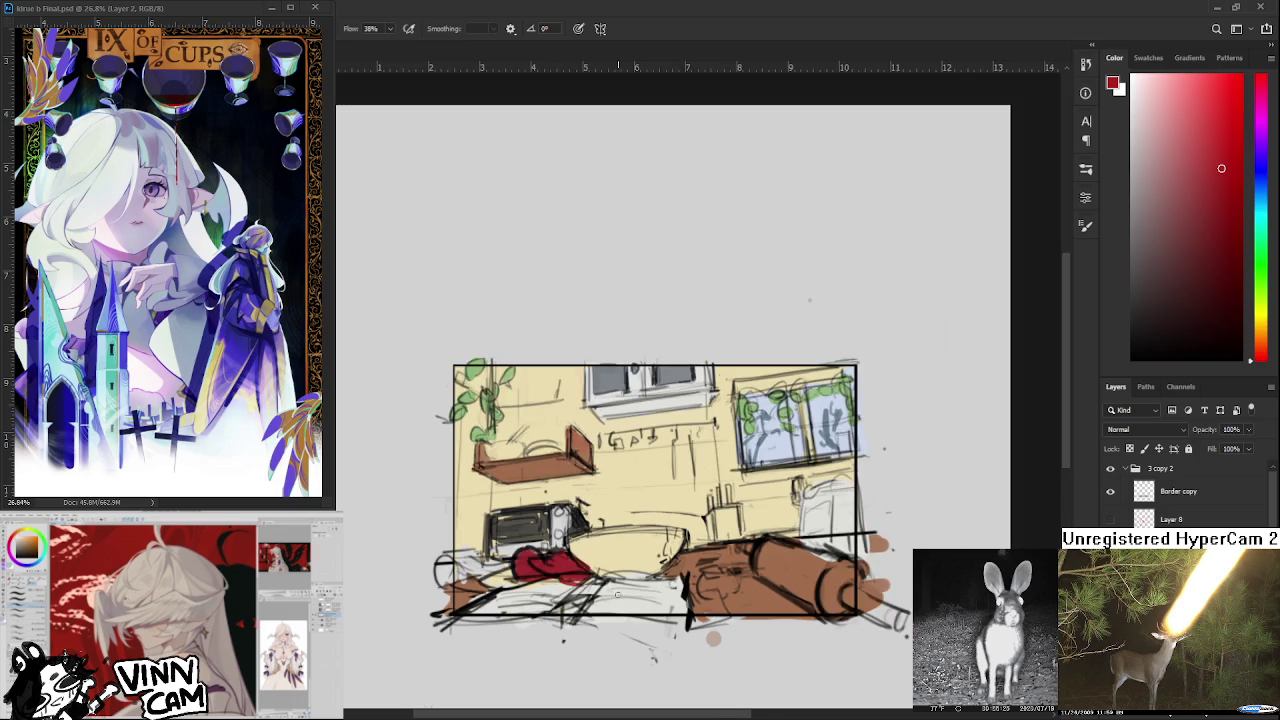
pyautogui.scroll(2, 612, 533)
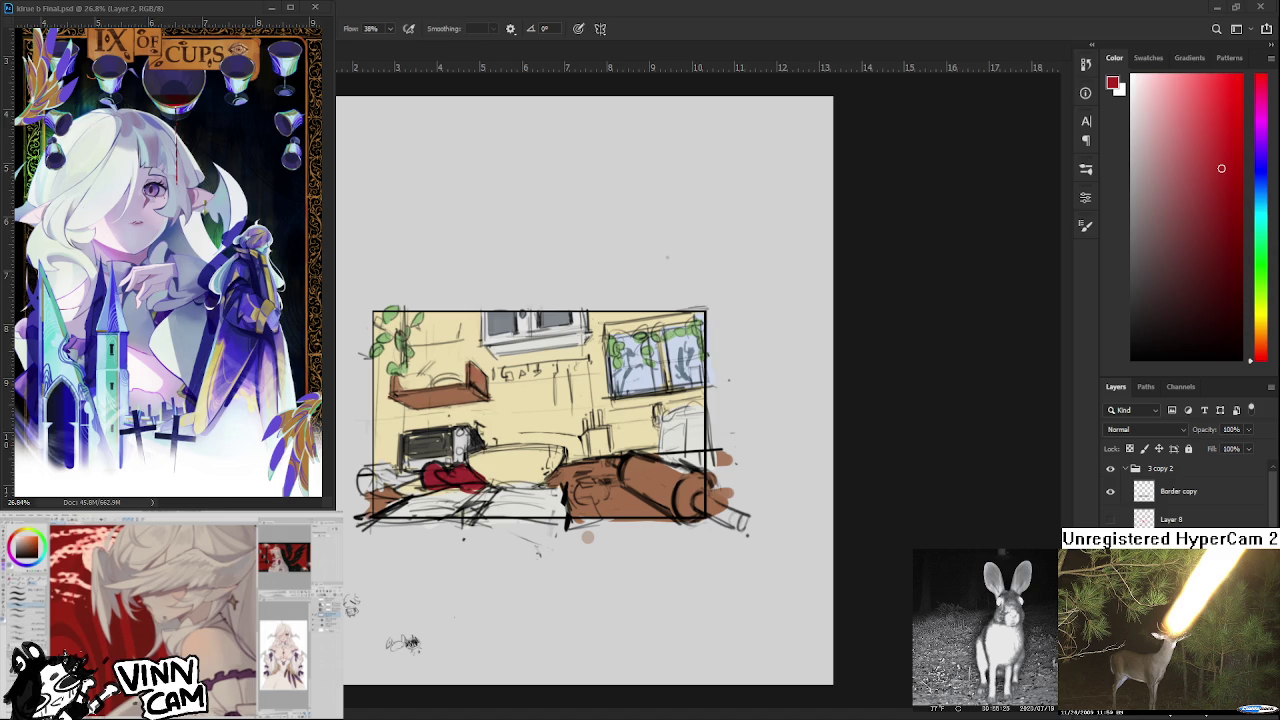
# Sample the window's pale blue and paint the bowl, touching up its right rim.
pyautogui.scroll(1, 496, 462)
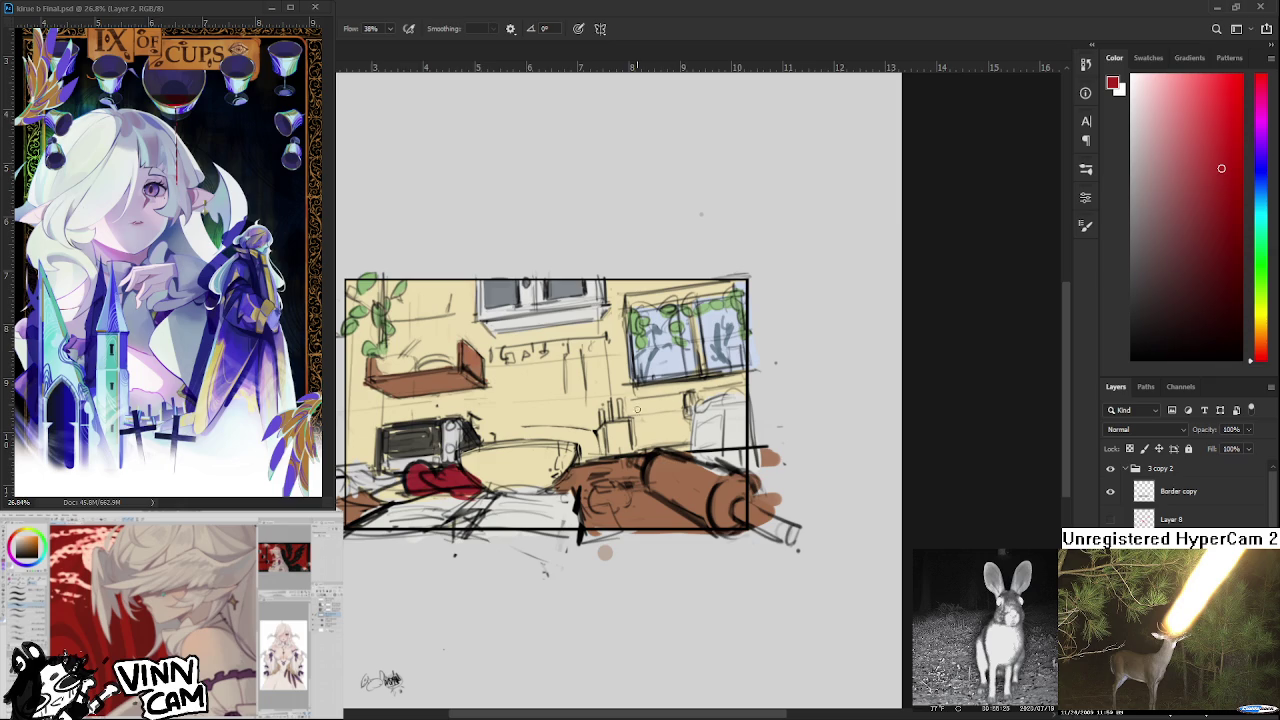
pyautogui.scroll(1, 541, 478)
pyautogui.keyDown('alt'); pyautogui.click(763, 405); pyautogui.keyUp('alt')
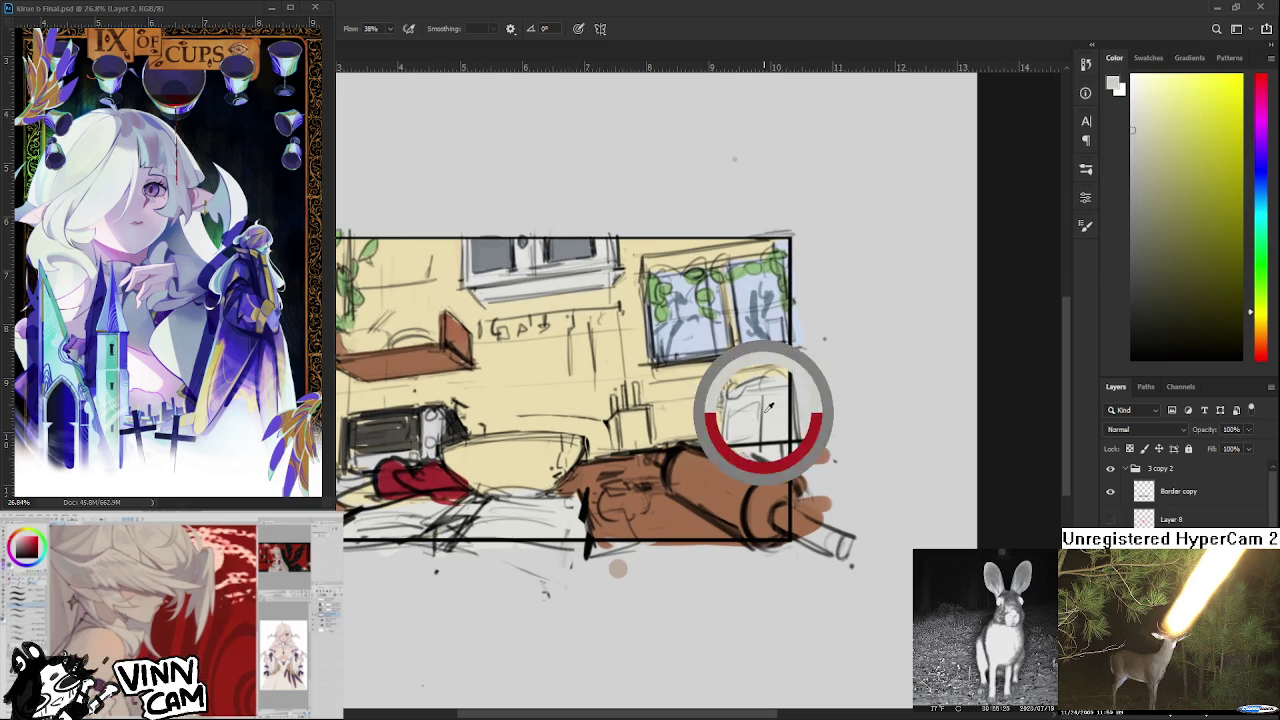
pyautogui.hscroll(-2, 760, 405)
pyautogui.keyDown('alt'); pyautogui.click(772, 328); pyautogui.keyUp('alt')
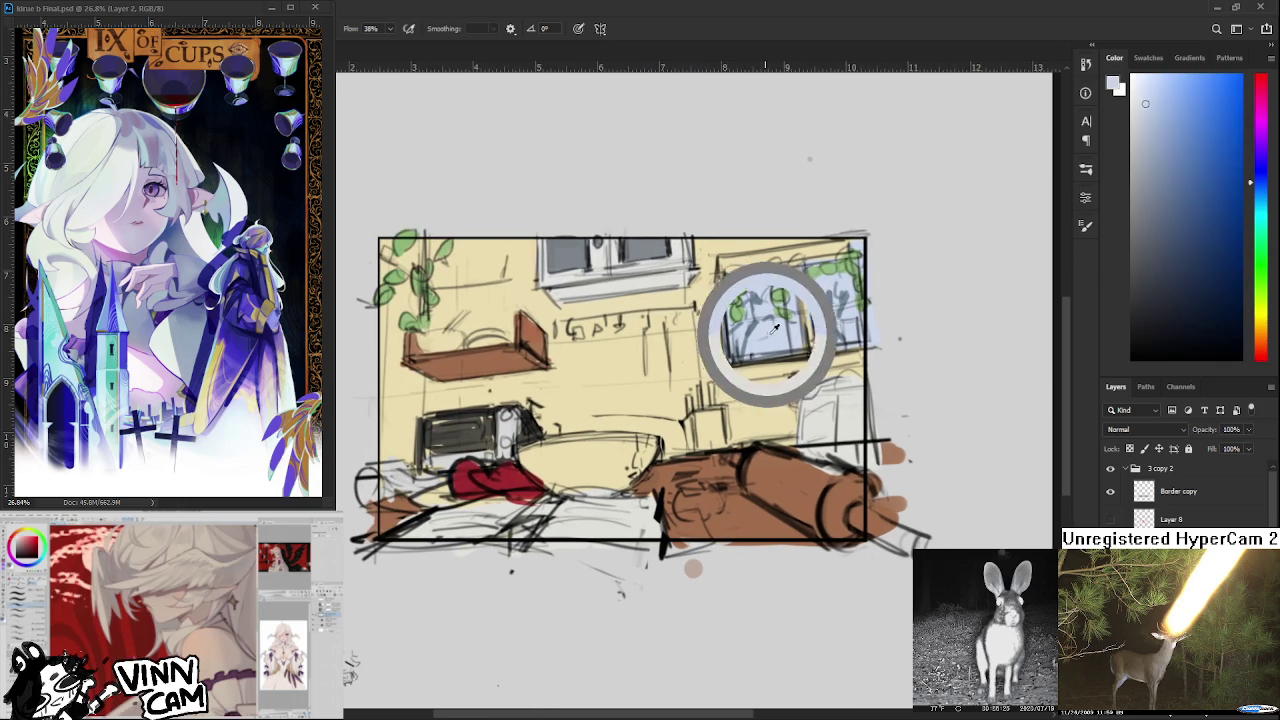
pyautogui.moveTo(640, 458)
pyautogui.mouseDown()
pyautogui.moveTo(545, 463)
pyautogui.moveTo(530, 440)
pyautogui.moveTo(608, 483)
pyautogui.moveTo(597, 486)
pyautogui.mouseUp()
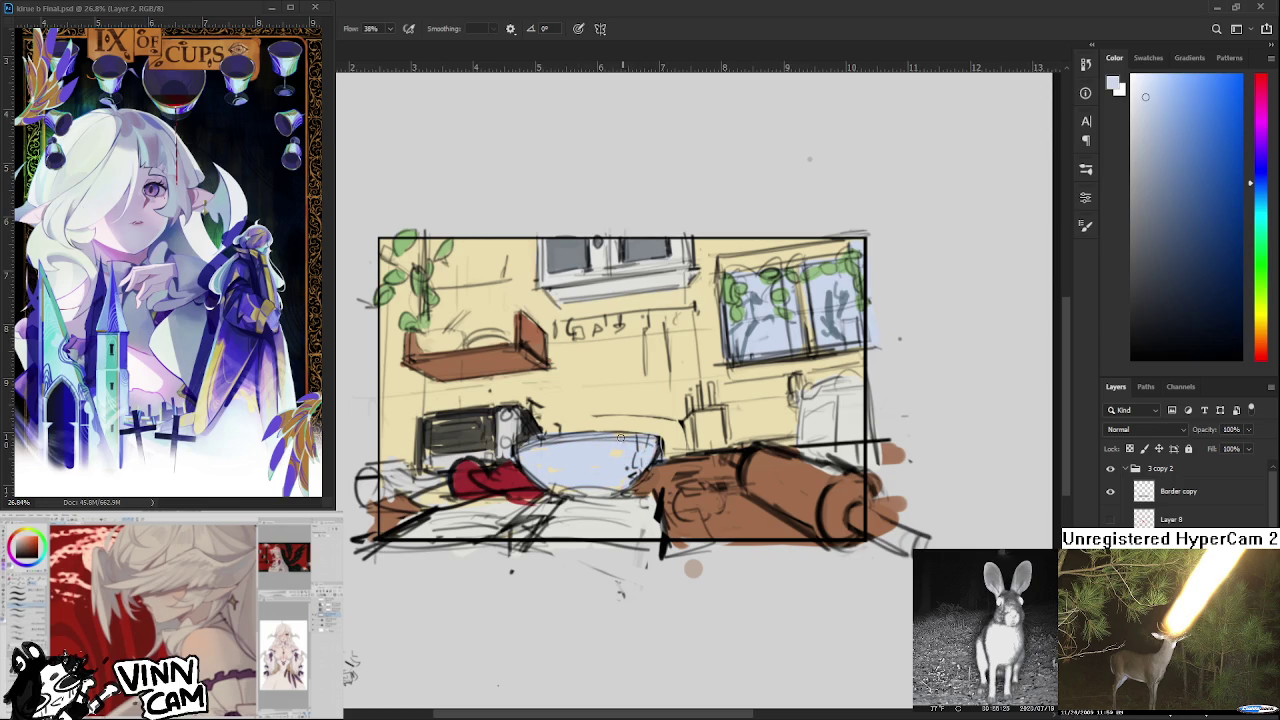
pyautogui.moveTo(662, 442); pyautogui.dragTo(657, 456)
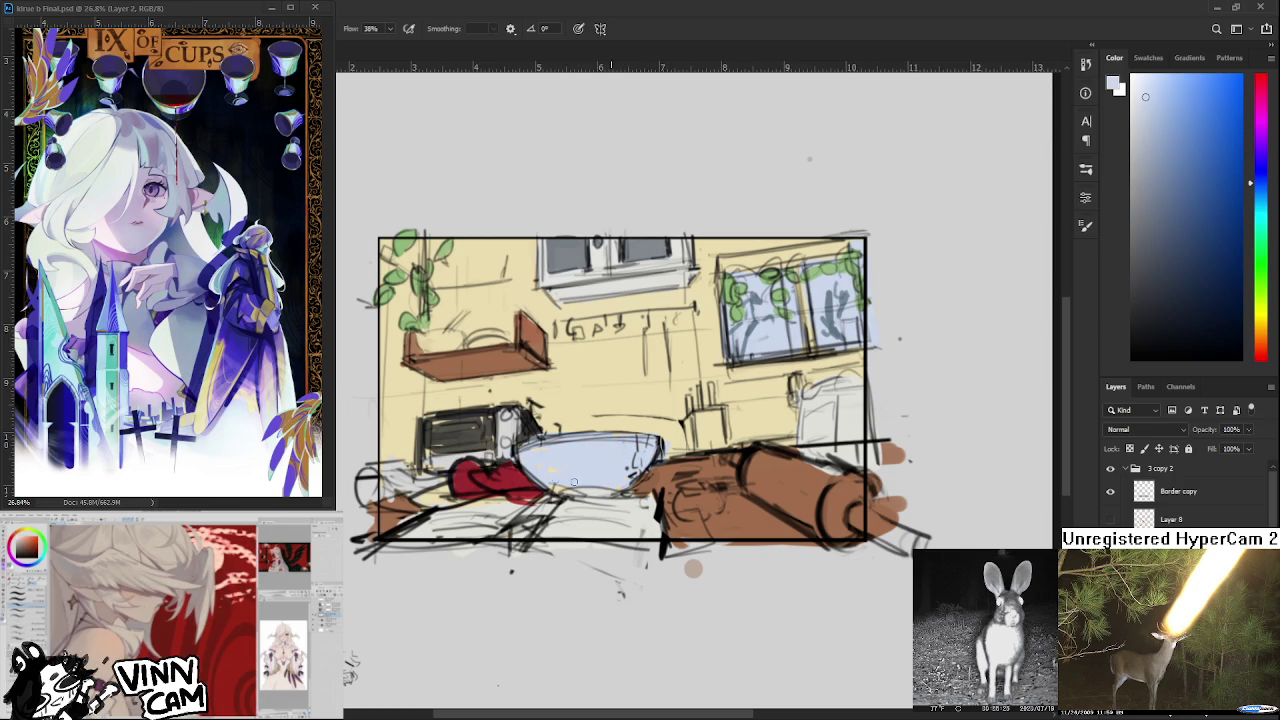
pyautogui.keyDown('alt'); pyautogui.click(730, 412); pyautogui.keyUp('alt')
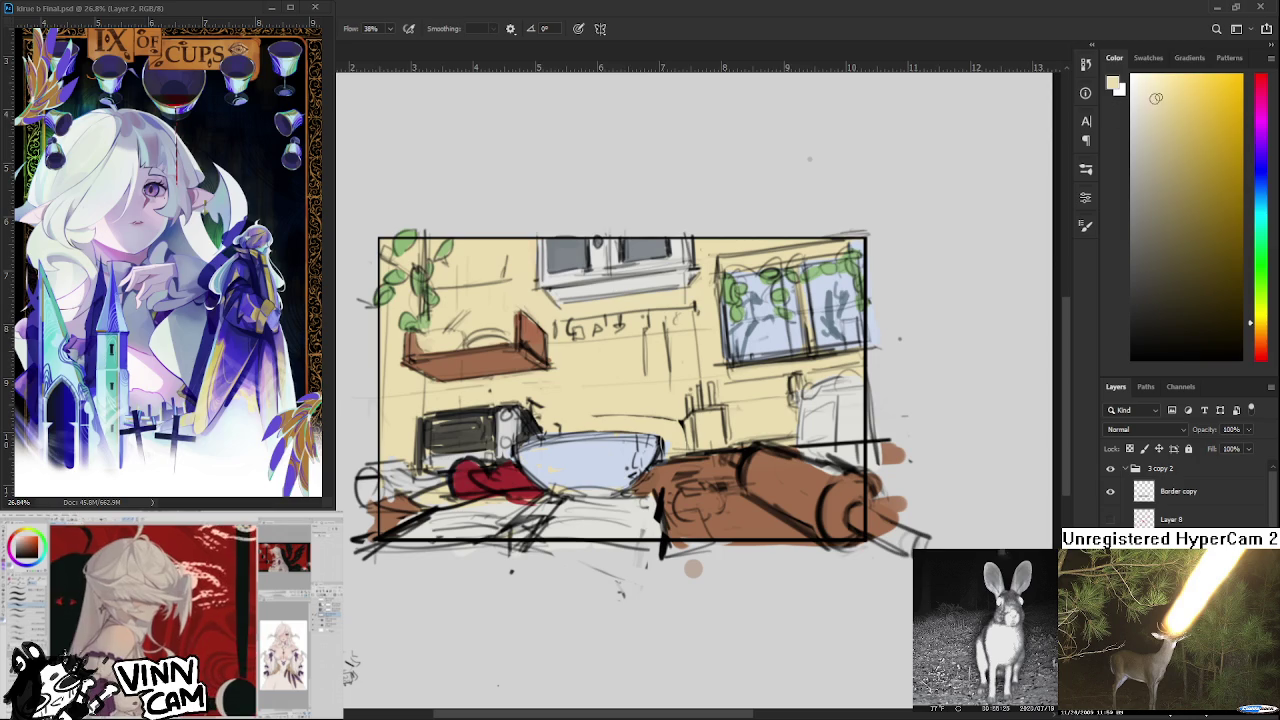
# Brush beige over the utensil cup lines, undoing a stray yellow attempt.
pyautogui.moveTo(706, 426); pyautogui.dragTo(713, 452)
pyautogui.moveTo(694, 410); pyautogui.dragTo(688, 444)
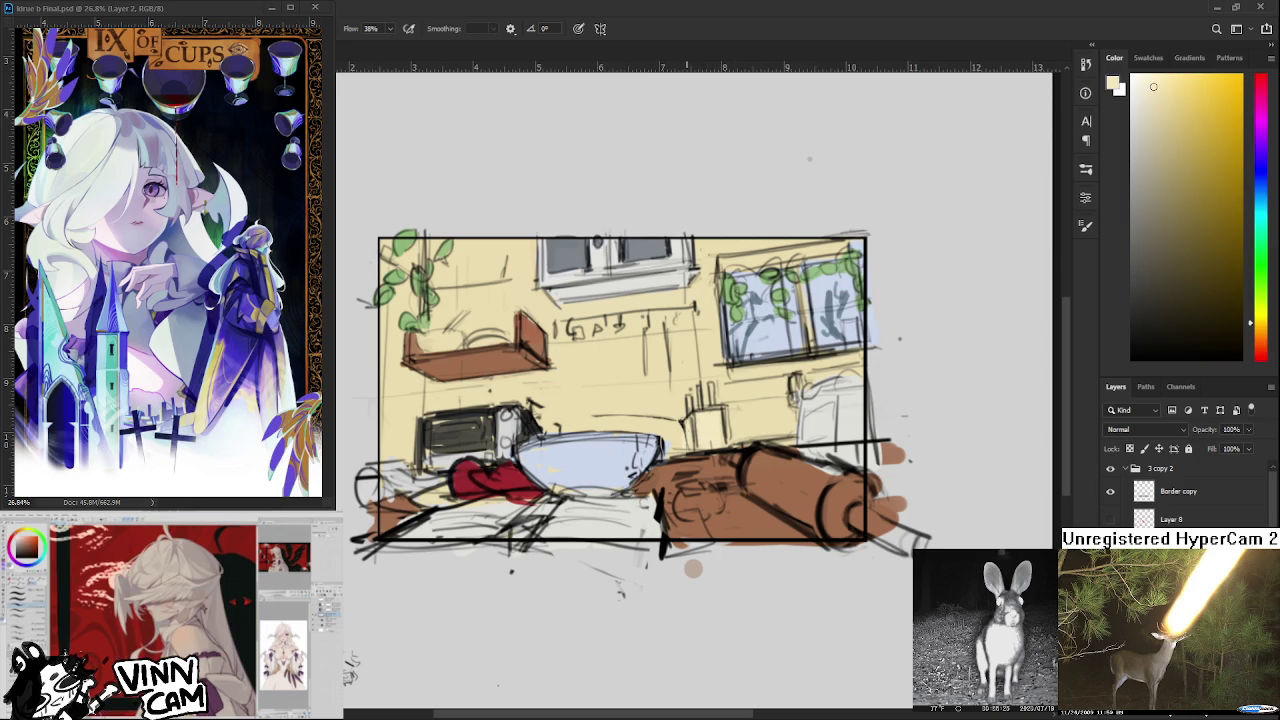
pyautogui.moveTo(1169, 88); pyautogui.dragTo(1188, 105)
pyautogui.moveTo(690, 408)
pyautogui.mouseDown()
pyautogui.moveTo(696, 444)
pyautogui.moveTo(710, 440)
pyautogui.mouseUp()
pyautogui.hotkey('ctrl', 'z')
pyautogui.hotkey('ctrl', 'z')
# Try darker orange strokes on the cup, then resample beige and brown tones beside it.
pyautogui.click(1203, 209)
pyautogui.moveTo(1263, 345); pyautogui.dragTo(1262, 335)
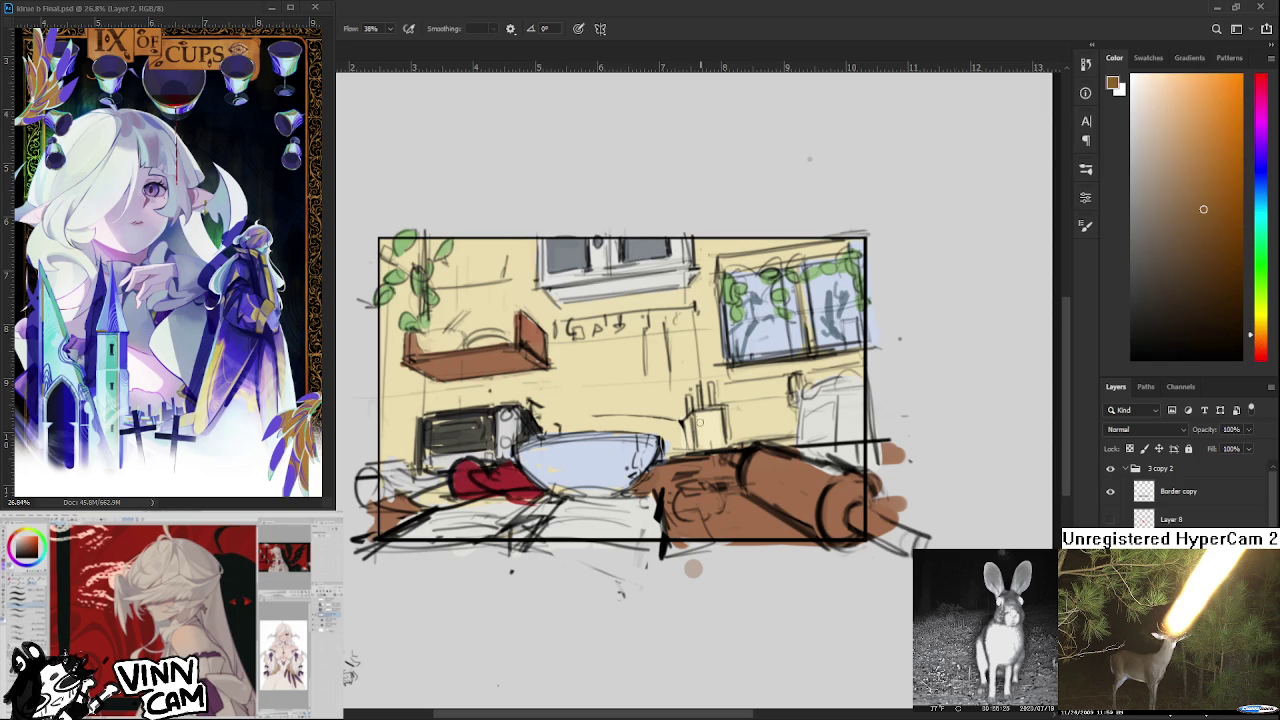
pyautogui.moveTo(694, 410); pyautogui.dragTo(703, 428)
pyautogui.keyDown('alt'); pyautogui.click(700, 425); pyautogui.keyUp('alt')
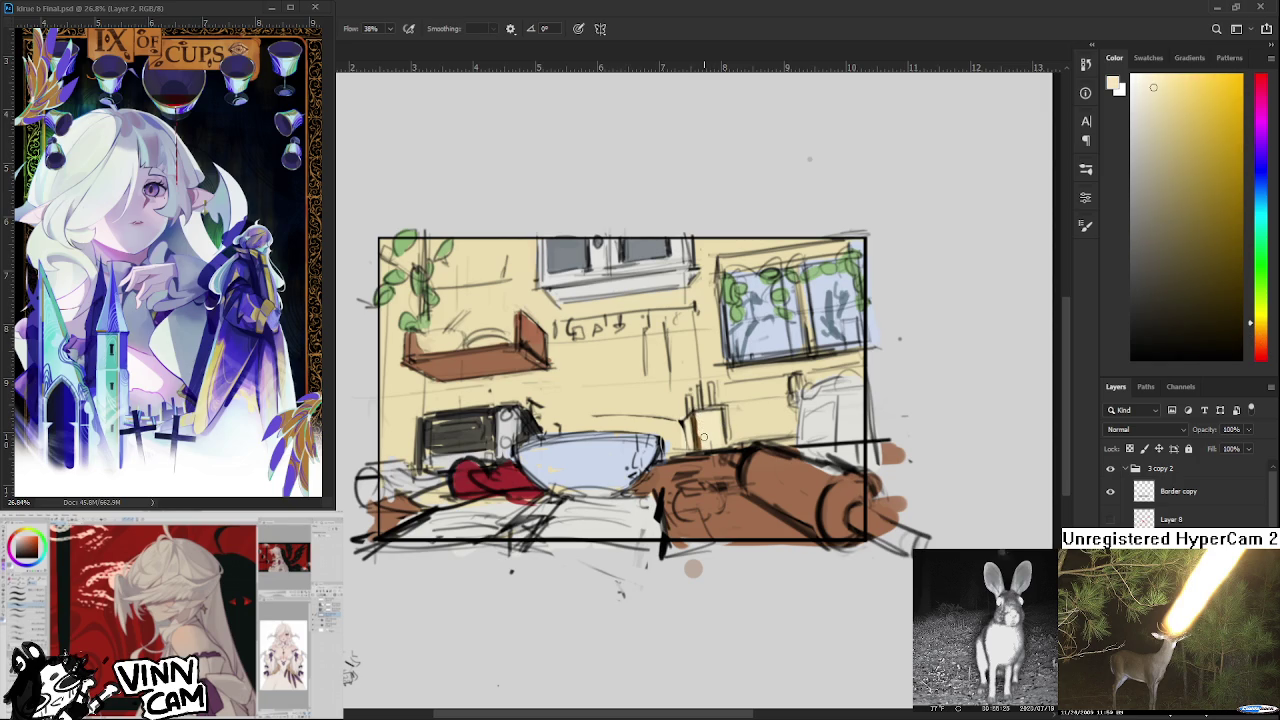
pyautogui.keyDown('alt'); pyautogui.click(705, 435); pyautogui.keyUp('alt')
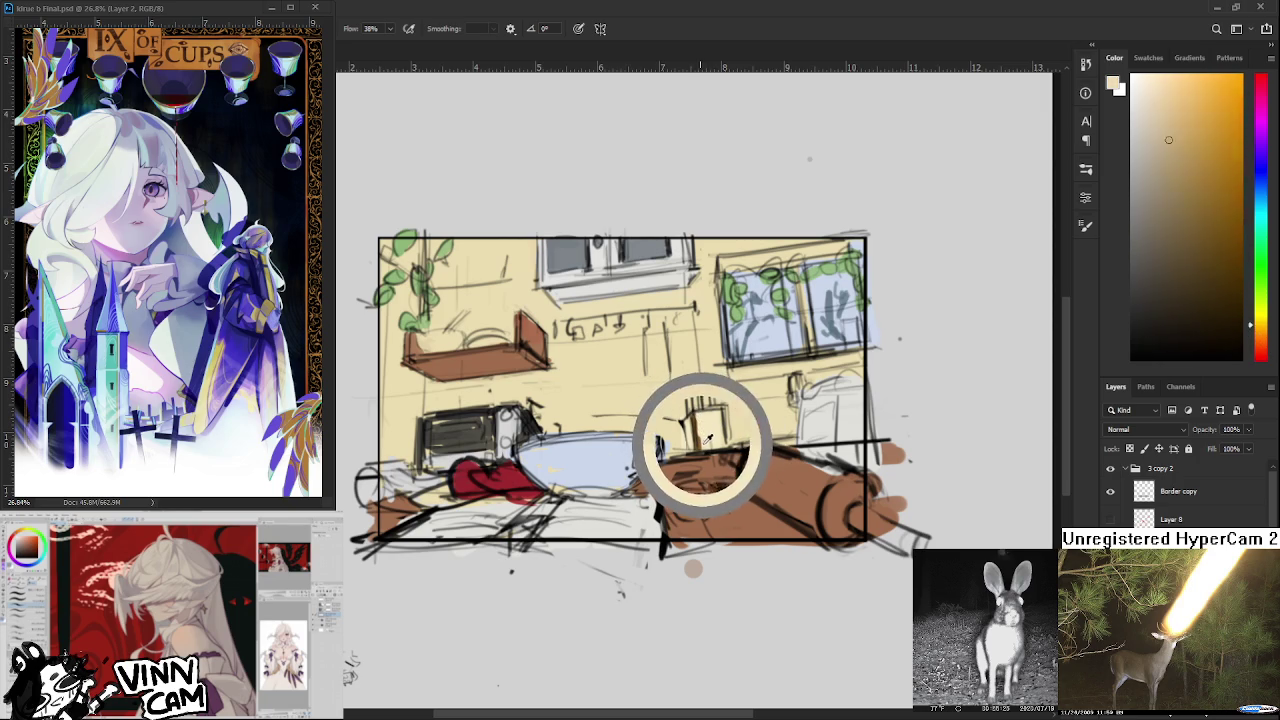
pyautogui.keyDown('alt'); pyautogui.click(710, 436); pyautogui.keyUp('alt')
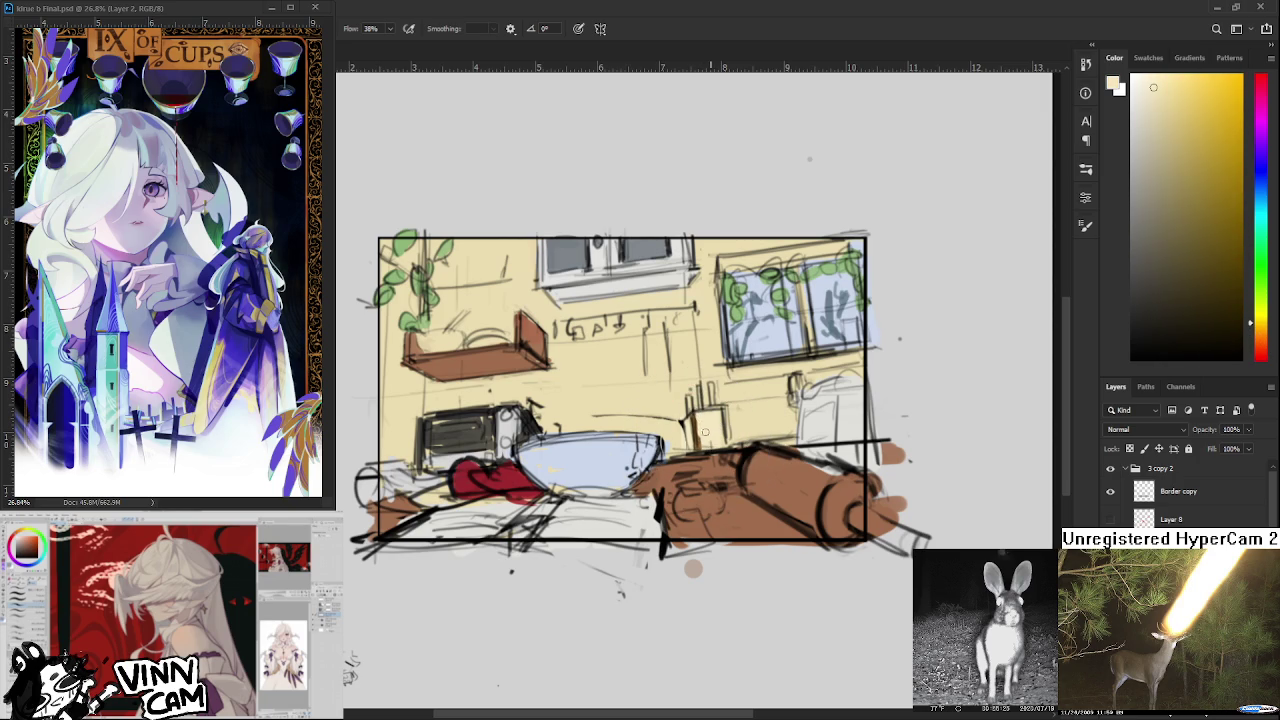
pyautogui.keyDown('alt'); pyautogui.click(712, 432); pyautogui.keyUp('alt')
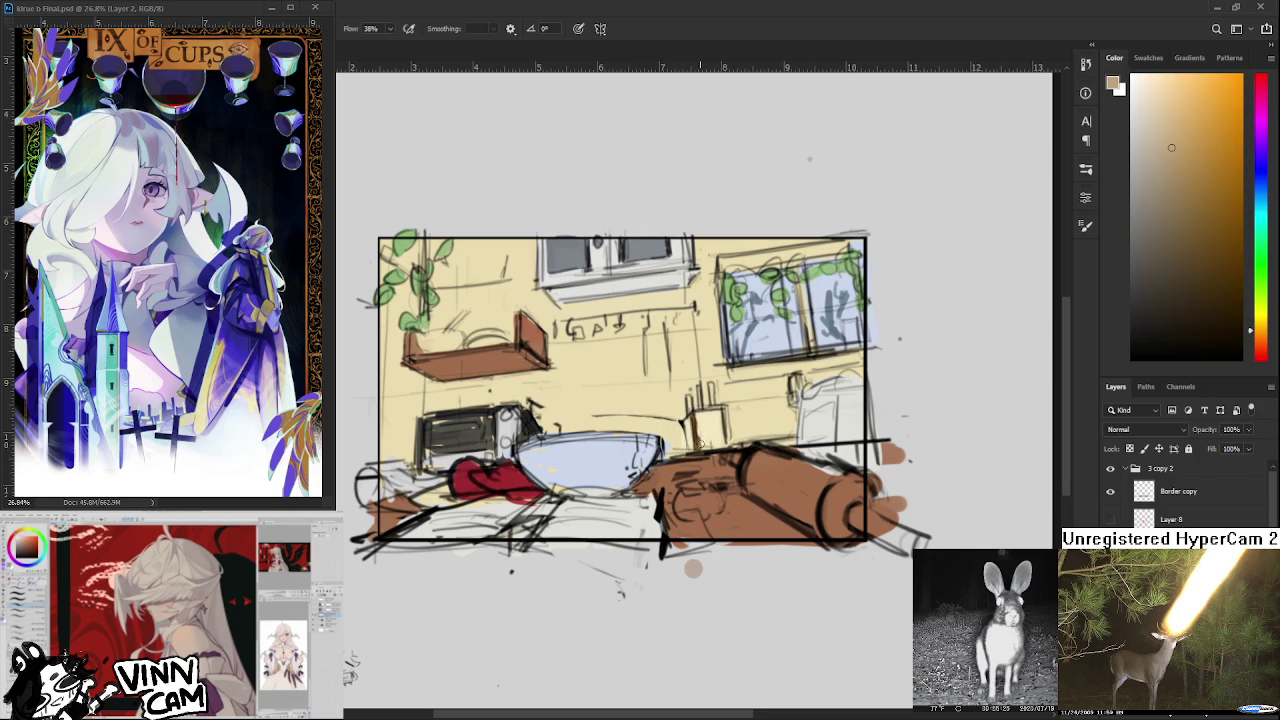
pyautogui.keyDown('alt'); pyautogui.click(711, 424); pyautogui.keyUp('alt')
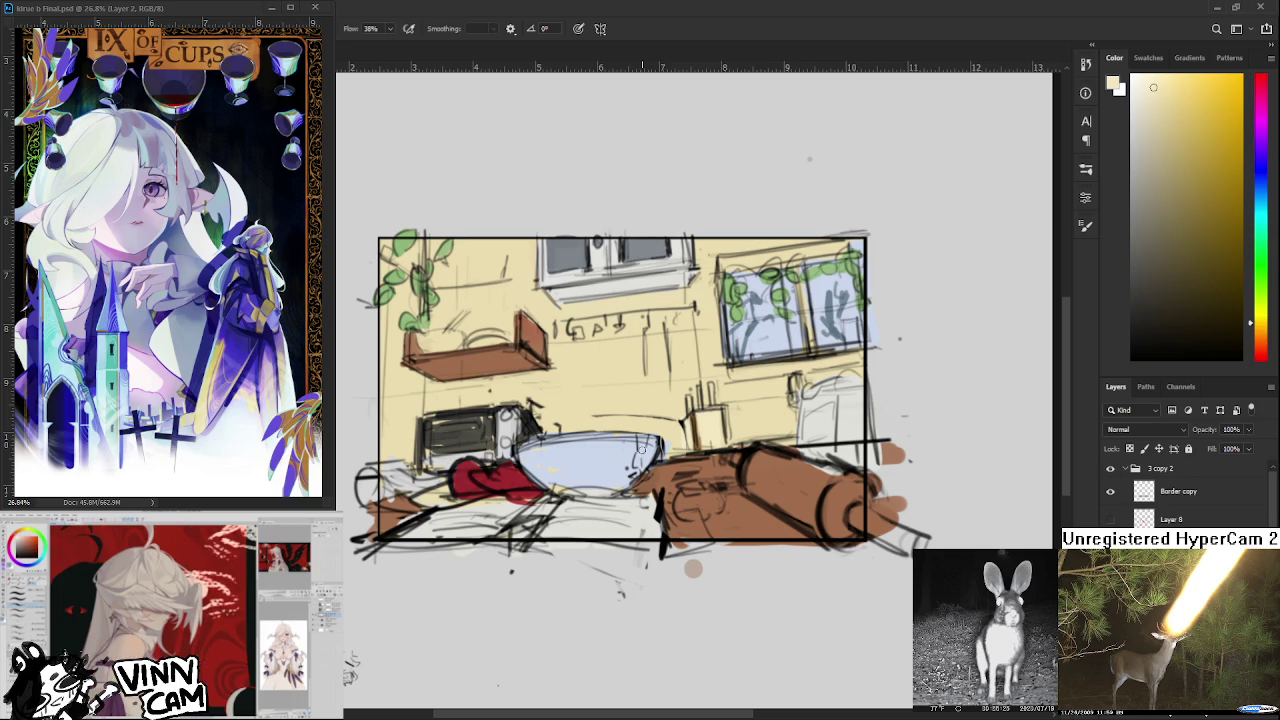
# Pan to the toaster oven and sample its dark colour and a light tone.
pyautogui.scroll(1, 641, 448)
pyautogui.moveTo(680, 464); pyautogui.dragTo(557, 545)
pyautogui.moveTo(448, 441); pyautogui.dragTo(615, 506)
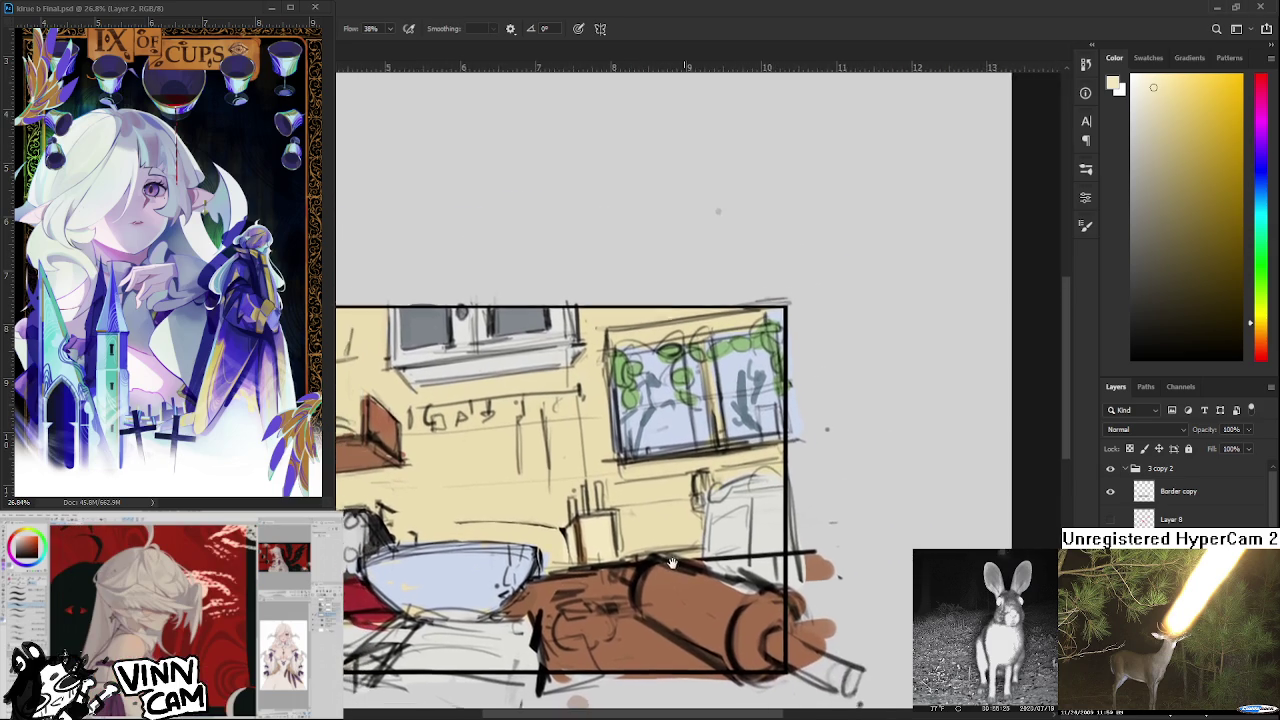
pyautogui.keyDown('alt'); pyautogui.click(431, 578); pyautogui.keyUp('alt')
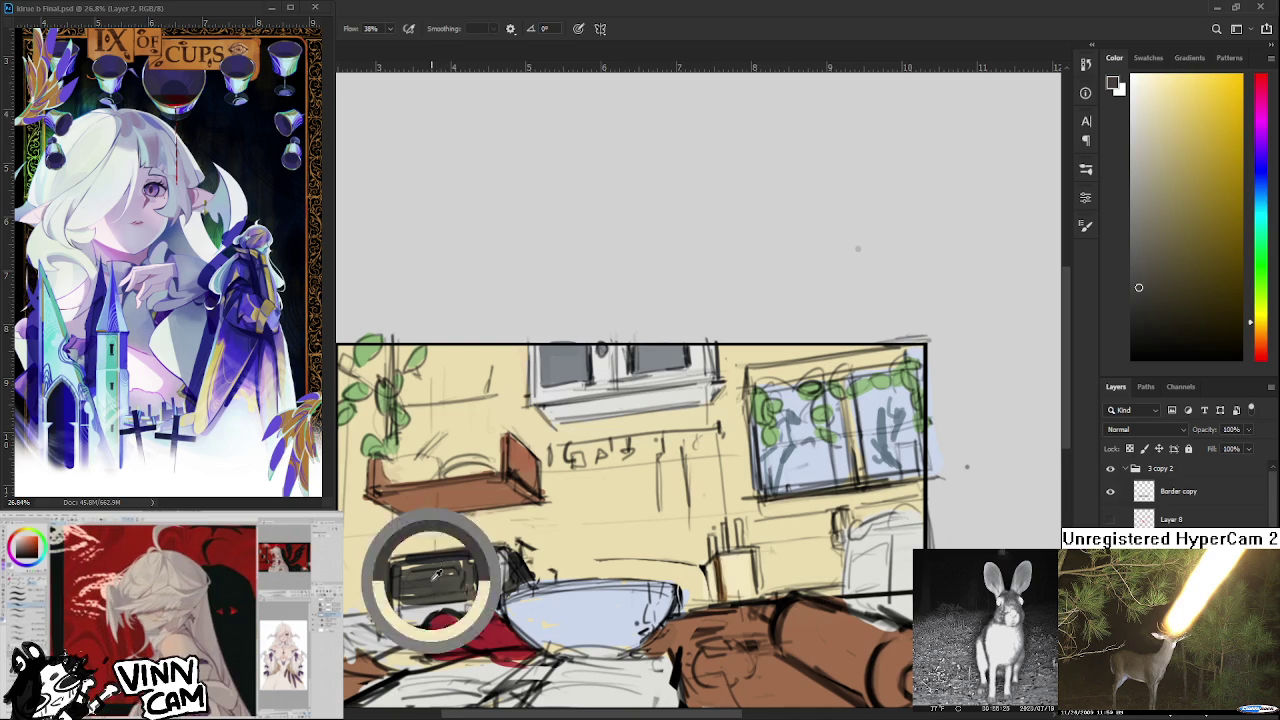
pyautogui.scroll(-1, 431, 578)
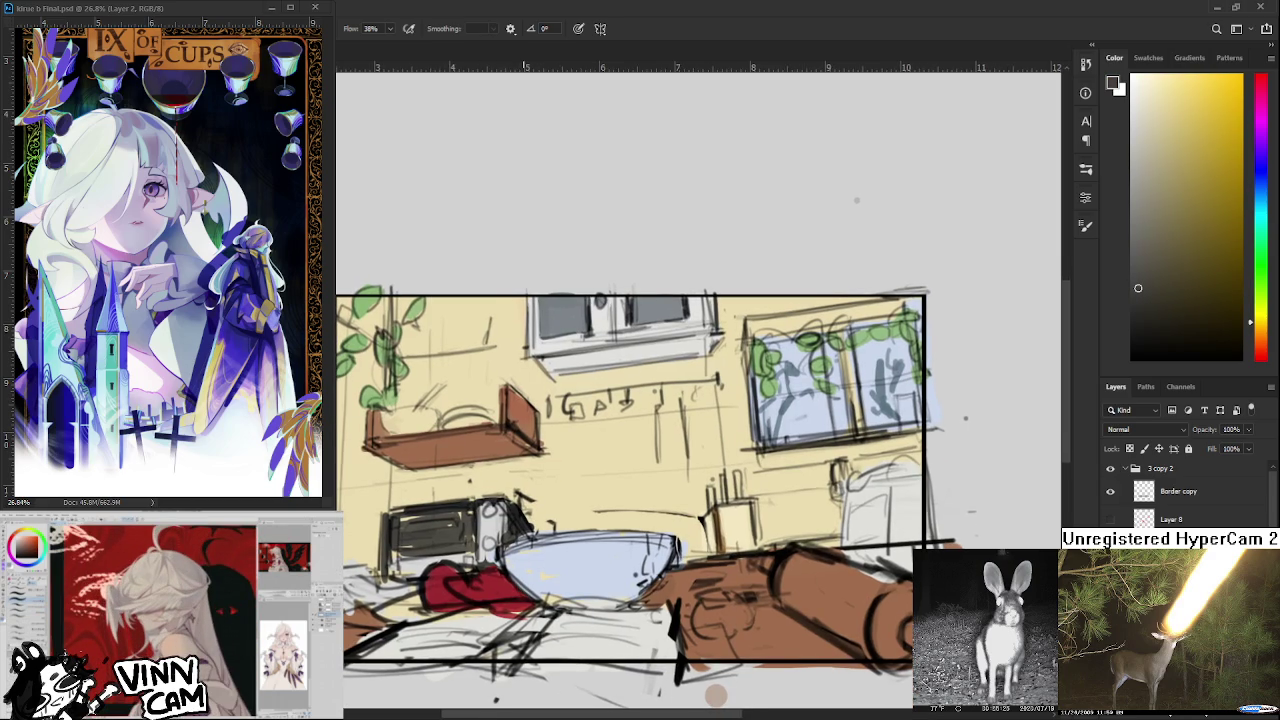
pyautogui.scroll(-1, 524, 576)
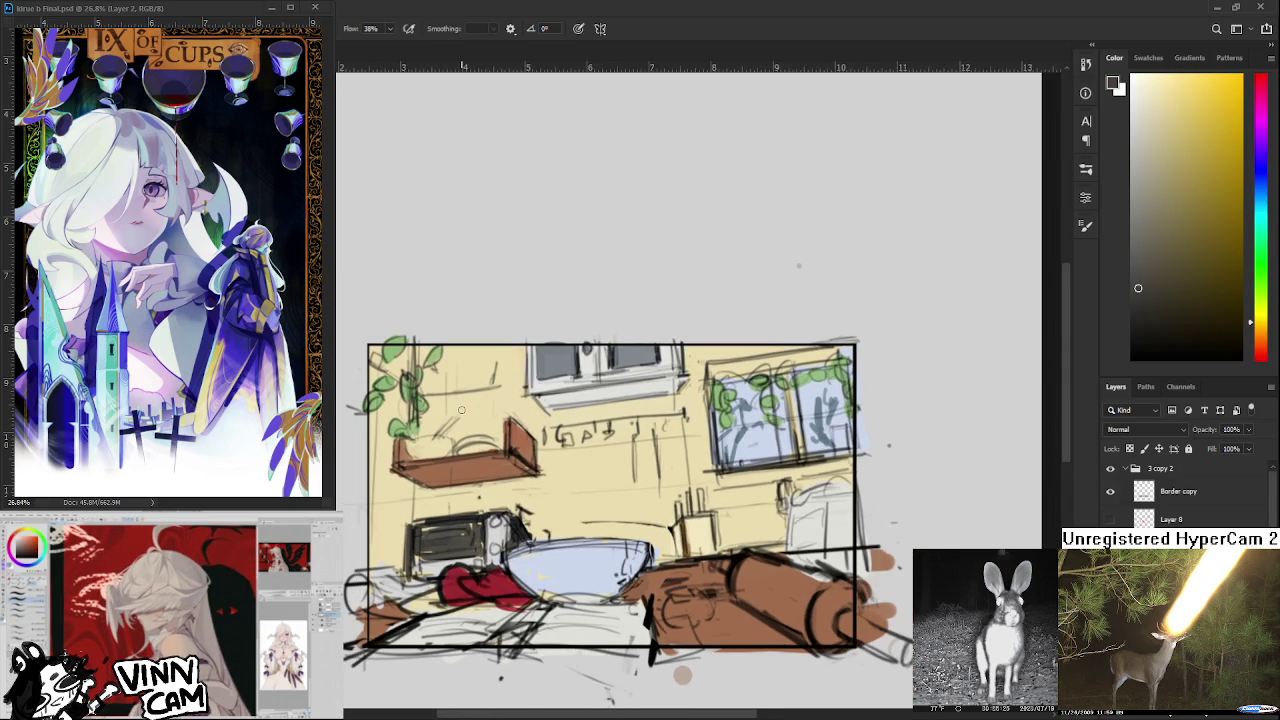
pyautogui.scroll(1, 507, 428)
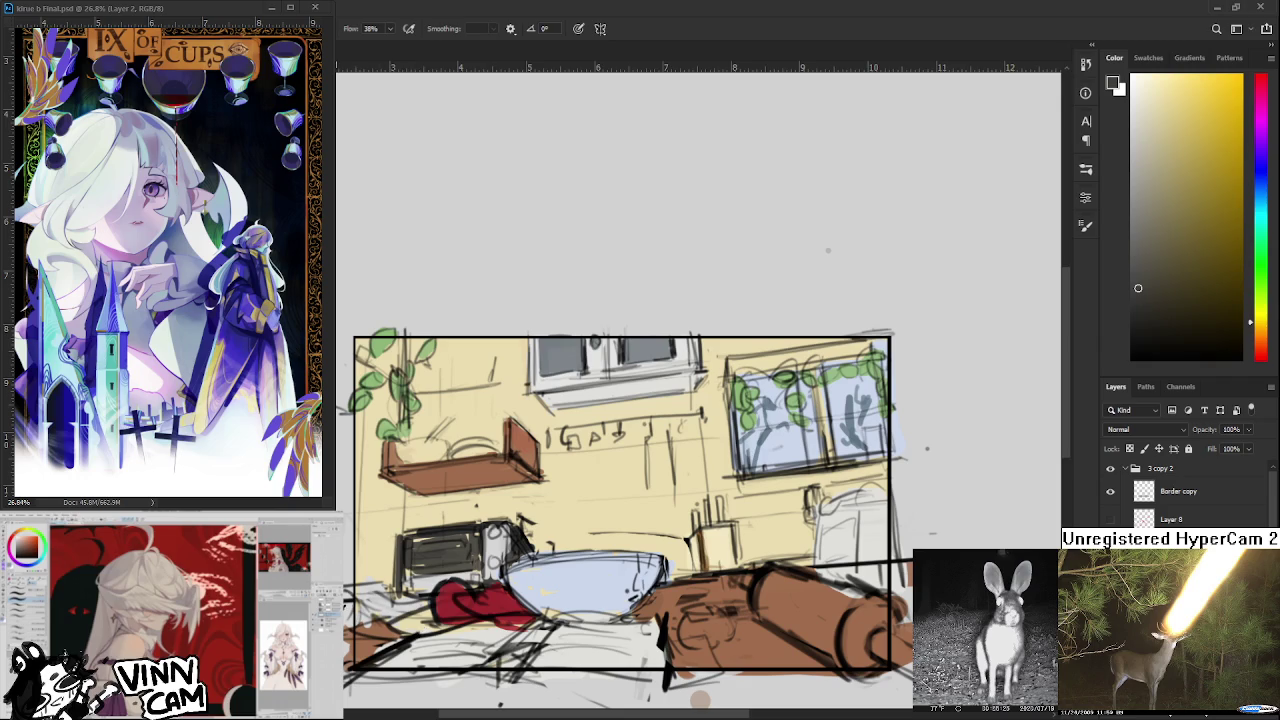
pyautogui.keyDown('alt'); pyautogui.click(376, 610); pyautogui.keyUp('alt')
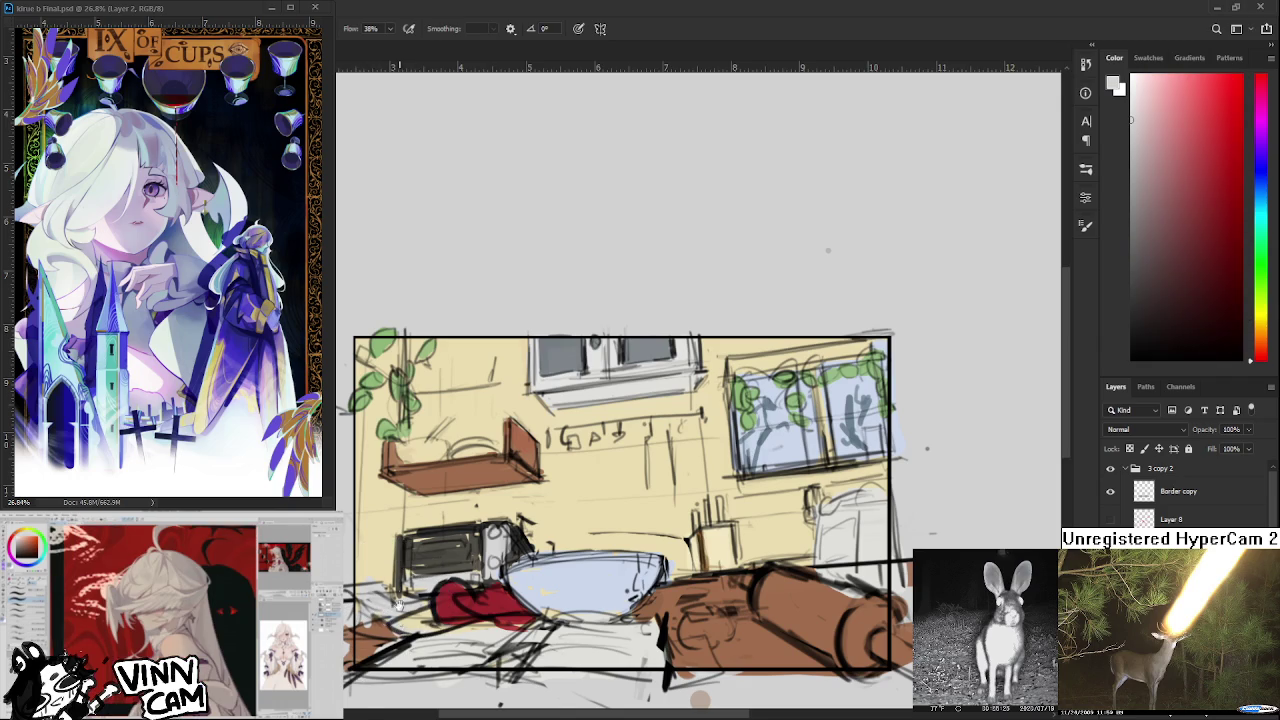
# Reposition the view and sample the bowl's light blue and the cloth's red.
pyautogui.moveTo(484, 555); pyautogui.dragTo(514, 585)
pyautogui.scroll(-3, 513, 585)
pyautogui.scroll(3, 513, 585)
pyautogui.moveTo(533, 396); pyautogui.dragTo(599, 448)
pyautogui.scroll(2, 599, 448)
pyautogui.keyDown('alt'); pyautogui.click(655, 565); pyautogui.keyUp('alt')
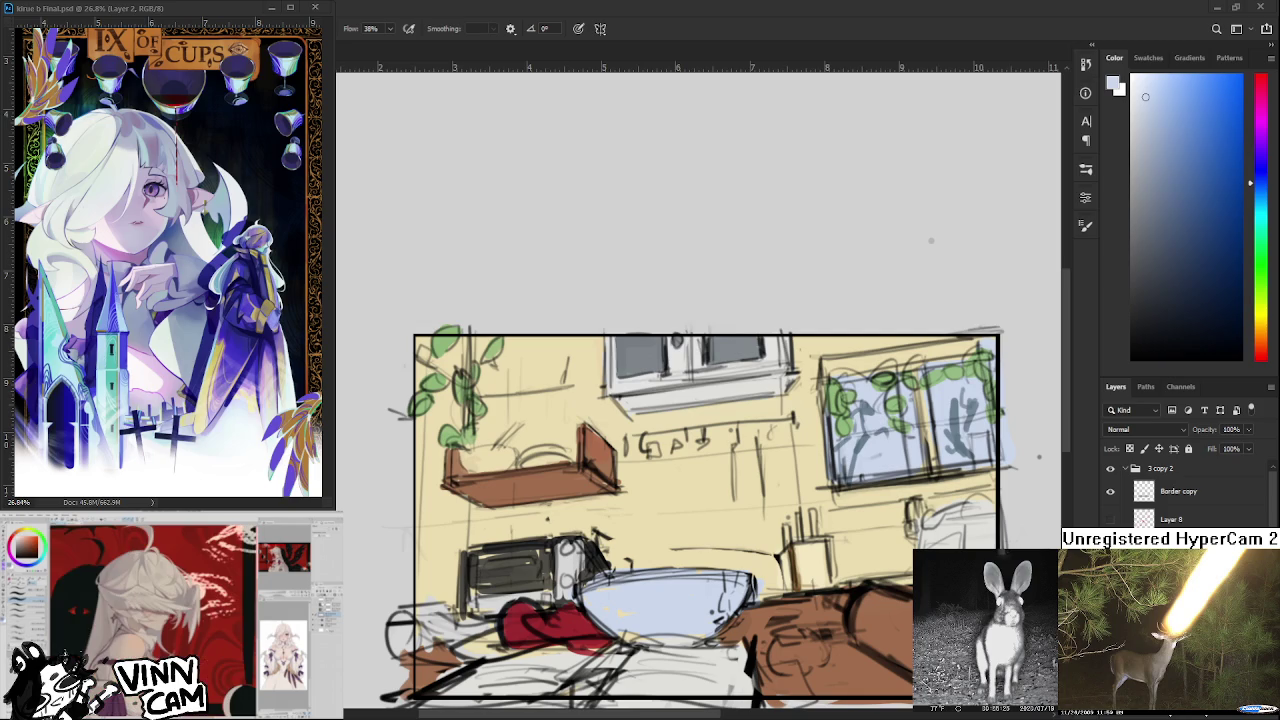
pyautogui.scroll(1, 559, 451)
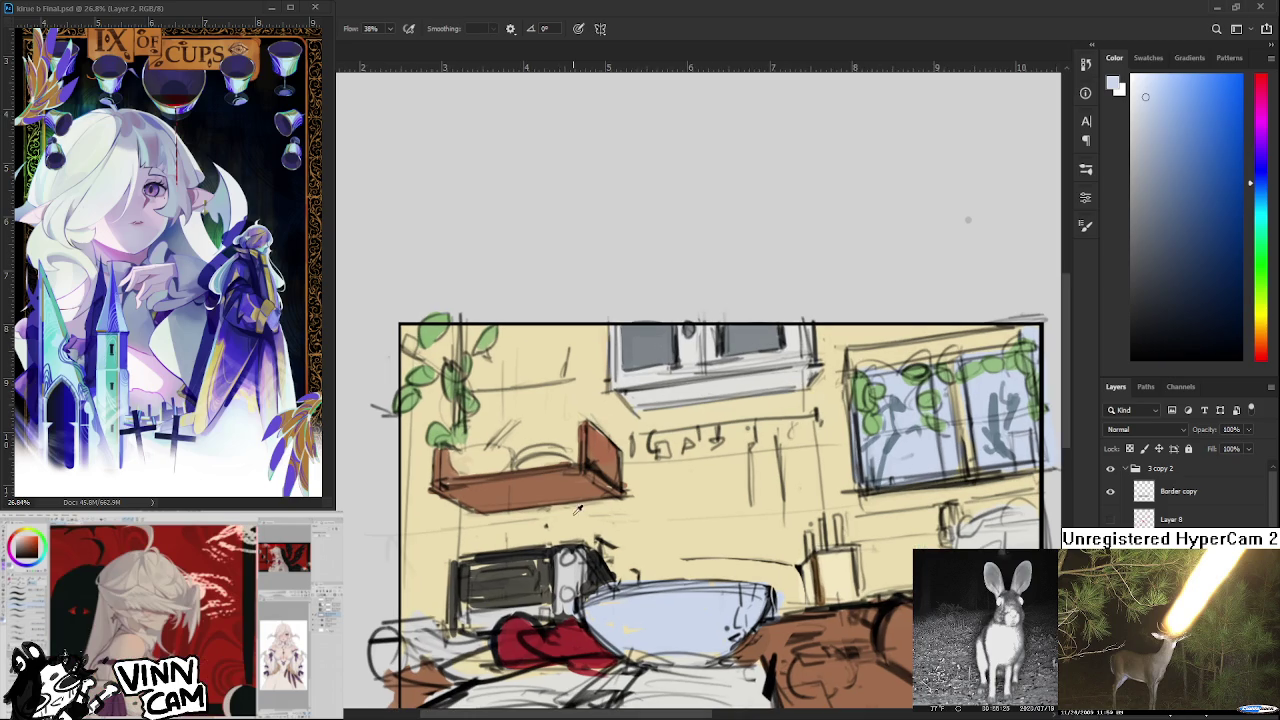
pyautogui.keyDown('alt'); pyautogui.click(568, 565); pyautogui.keyUp('alt')
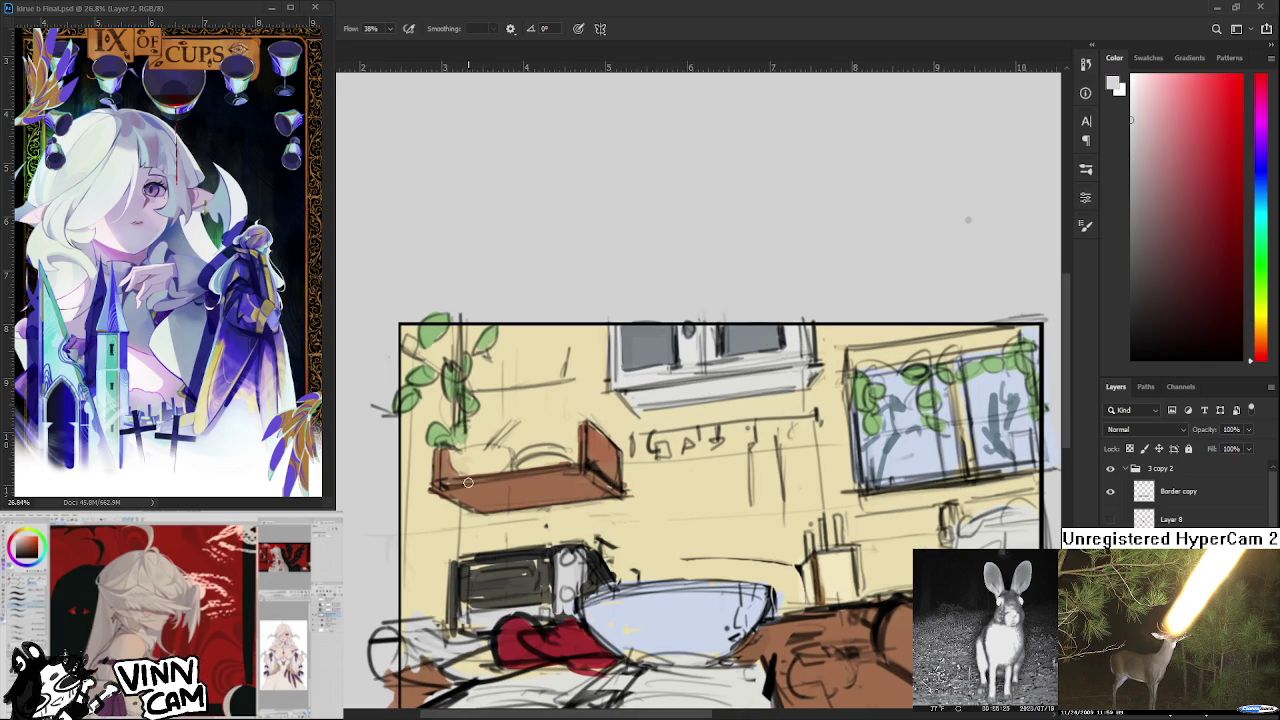
# Paint a white bowl on the brown shelf, layering pale blue and cream tones.
pyautogui.moveTo(450, 456); pyautogui.dragTo(505, 450)
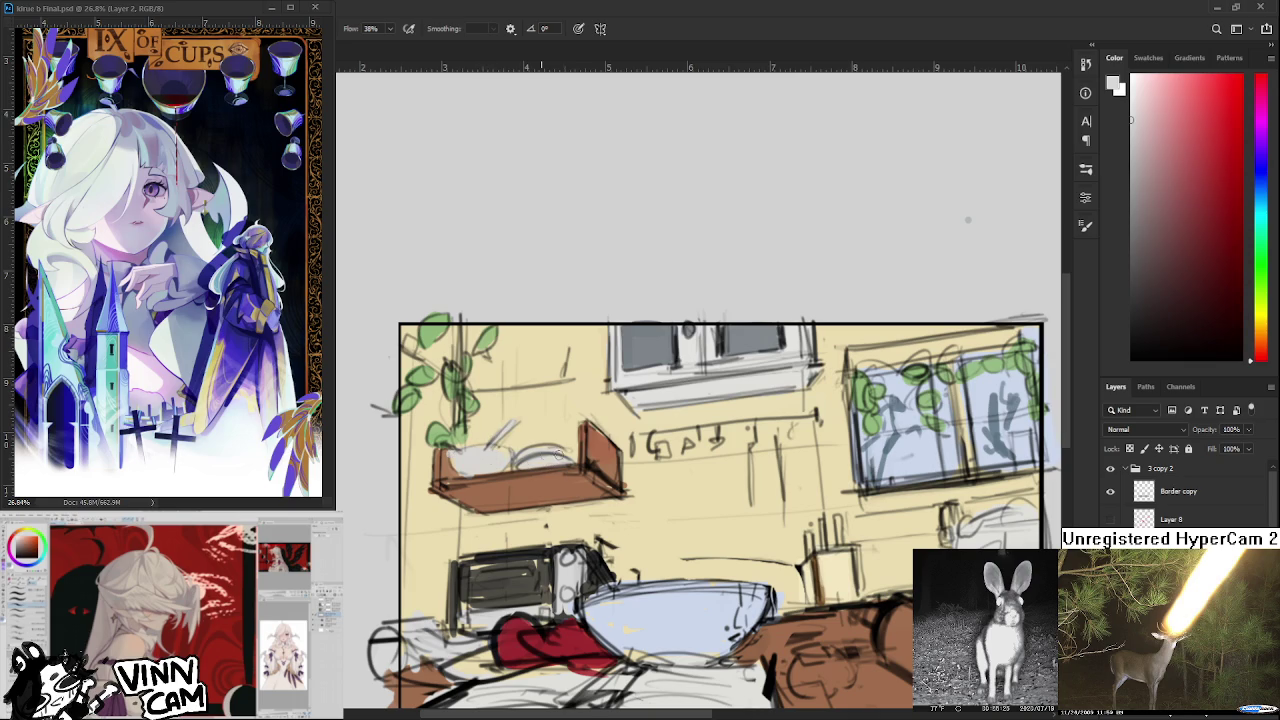
pyautogui.keyDown('alt'); pyautogui.click(624, 590); pyautogui.keyUp('alt')
pyautogui.moveTo(484, 458)
pyautogui.mouseDown()
pyautogui.moveTo(466, 448)
pyautogui.moveTo(546, 448)
pyautogui.mouseUp()
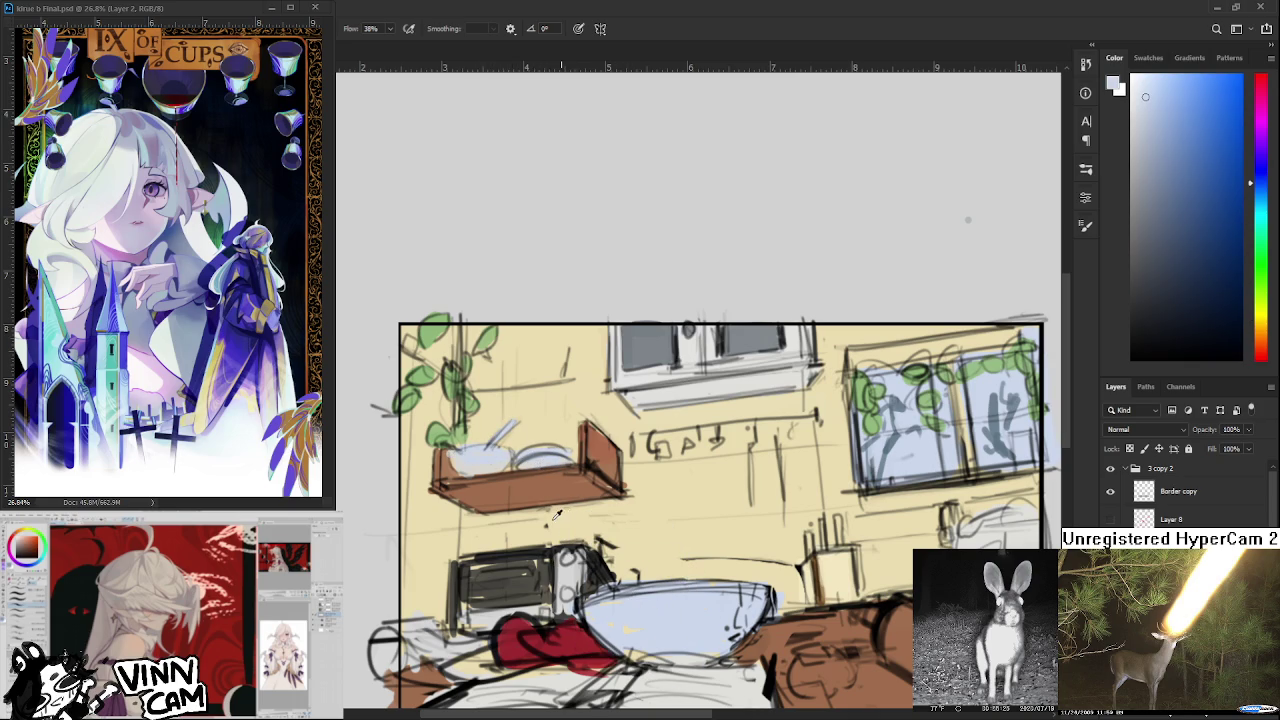
pyautogui.moveTo(558, 516); pyautogui.dragTo(478, 460)
pyautogui.click(477, 460)
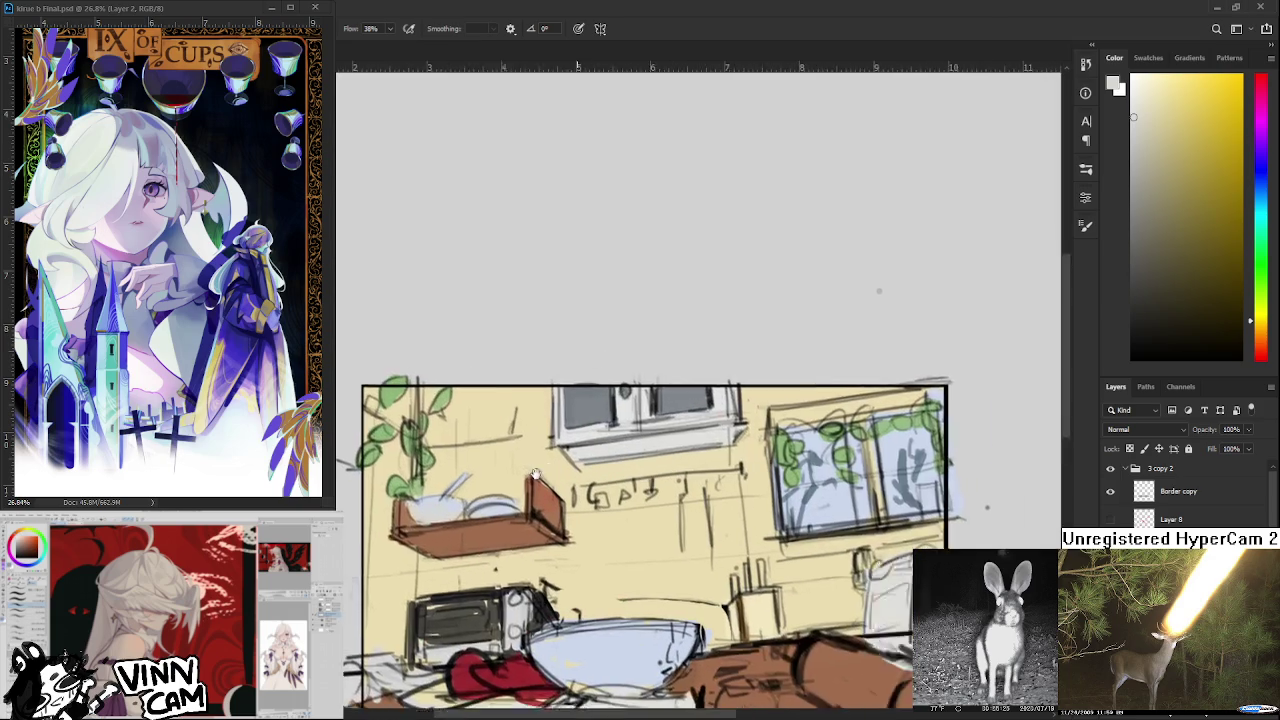
pyautogui.moveTo(583, 495)
pyautogui.mouseDown()
pyautogui.moveTo(463, 488)
pyautogui.moveTo(391, 540)
pyautogui.mouseUp()
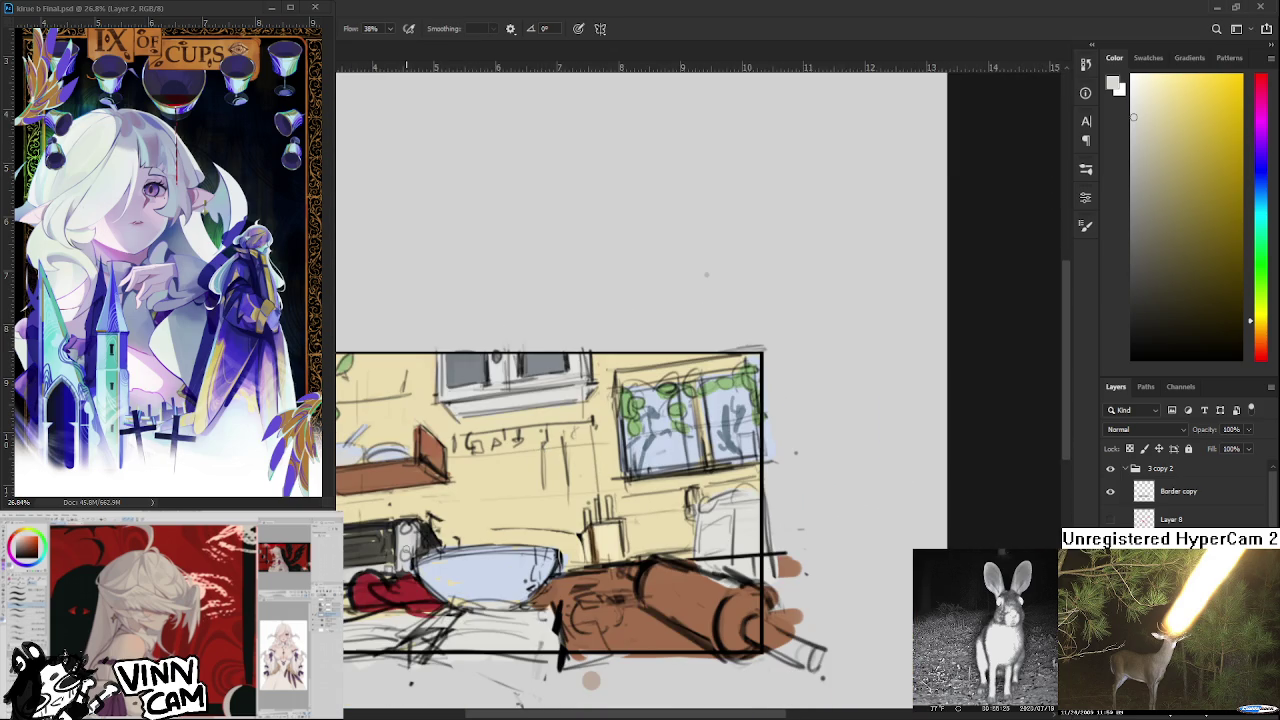
pyautogui.keyDown('alt'); pyautogui.click(391, 540); pyautogui.keyUp('alt')
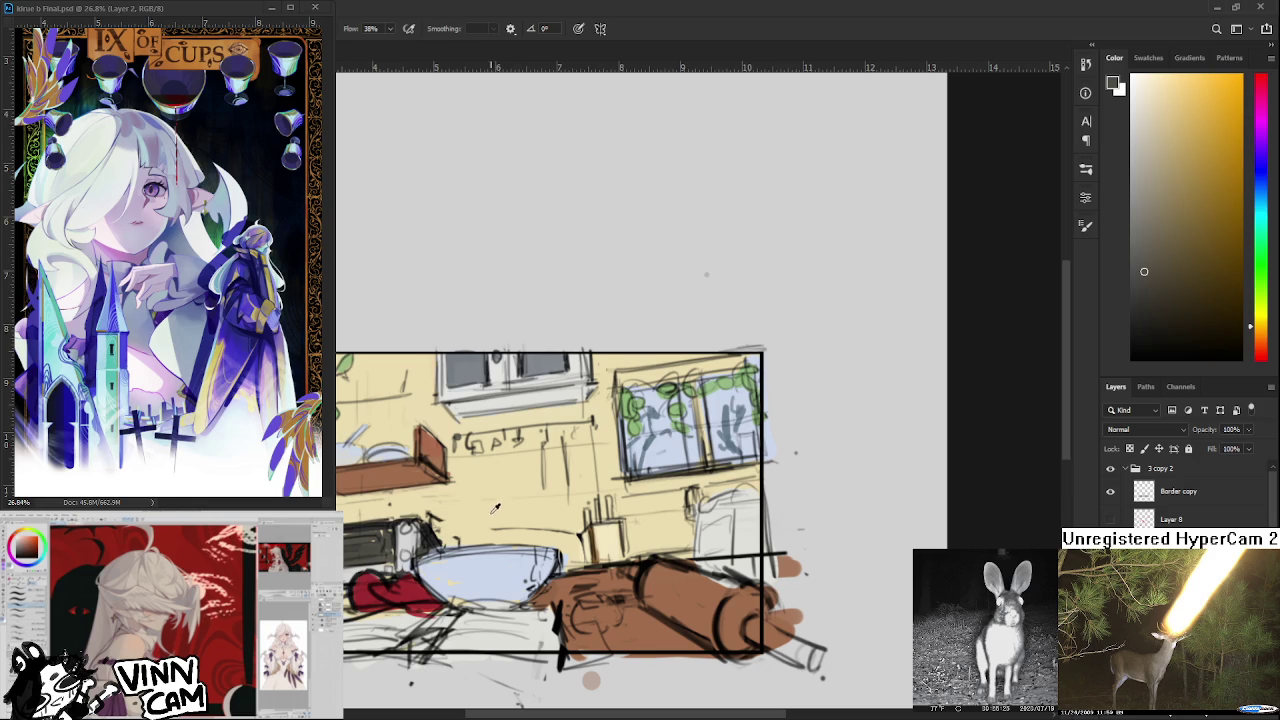
pyautogui.keyDown('alt'); pyautogui.click(459, 587); pyautogui.keyUp('alt')
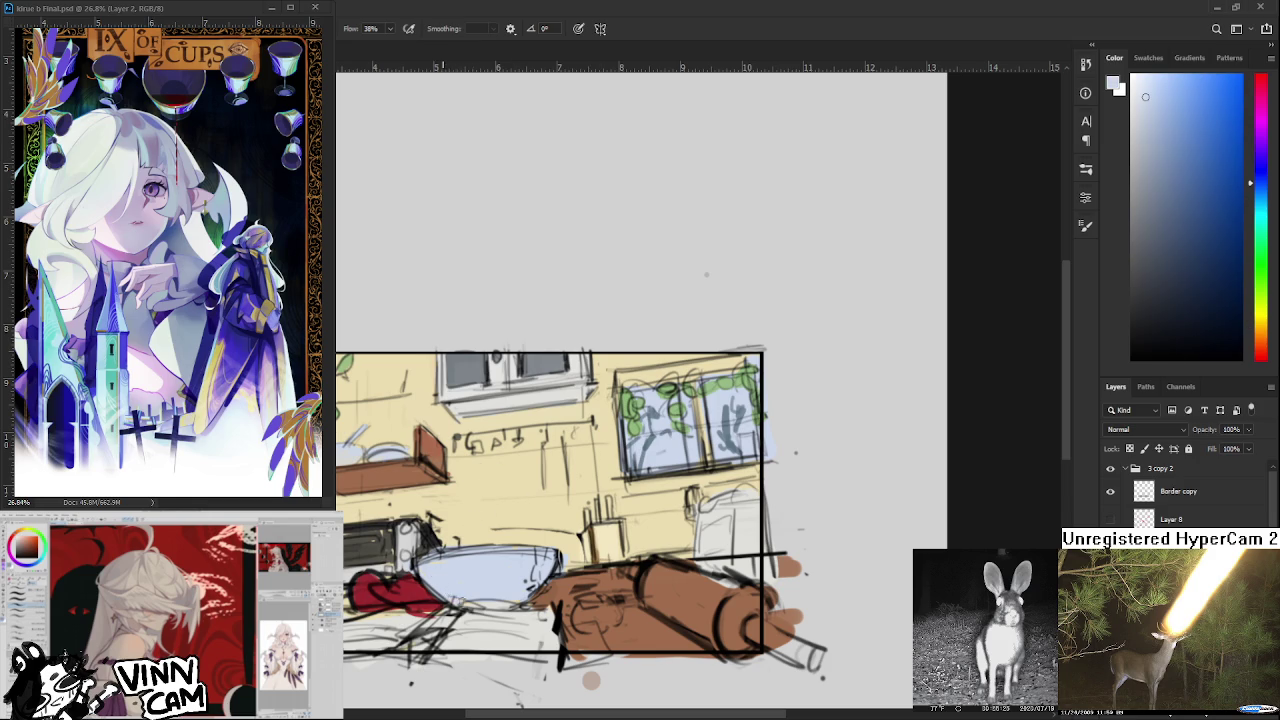
pyautogui.keyDown('alt'); pyautogui.click(438, 566); pyautogui.keyUp('alt')
pyautogui.keyDown('alt'); pyautogui.click(494, 567); pyautogui.keyUp('alt')
pyautogui.keyDown('alt'); pyautogui.click(540, 588); pyautogui.keyUp('alt')
pyautogui.keyDown('alt'); pyautogui.click(524, 596); pyautogui.keyUp('alt')
pyautogui.keyDown('alt'); pyautogui.click(500, 594); pyautogui.keyUp('alt')
pyautogui.keyDown('alt'); pyautogui.click(490, 620); pyautogui.keyUp('alt')
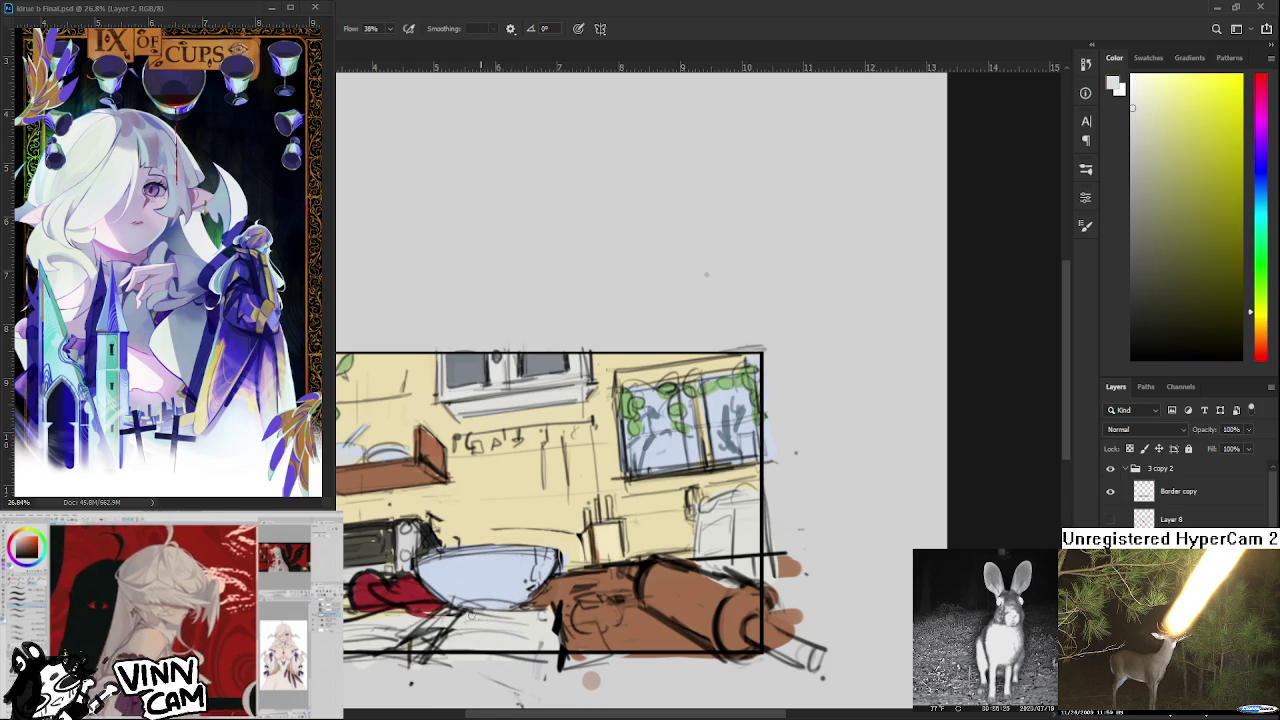
pyautogui.keyDown('alt'); pyautogui.click(563, 589); pyautogui.keyUp('alt')
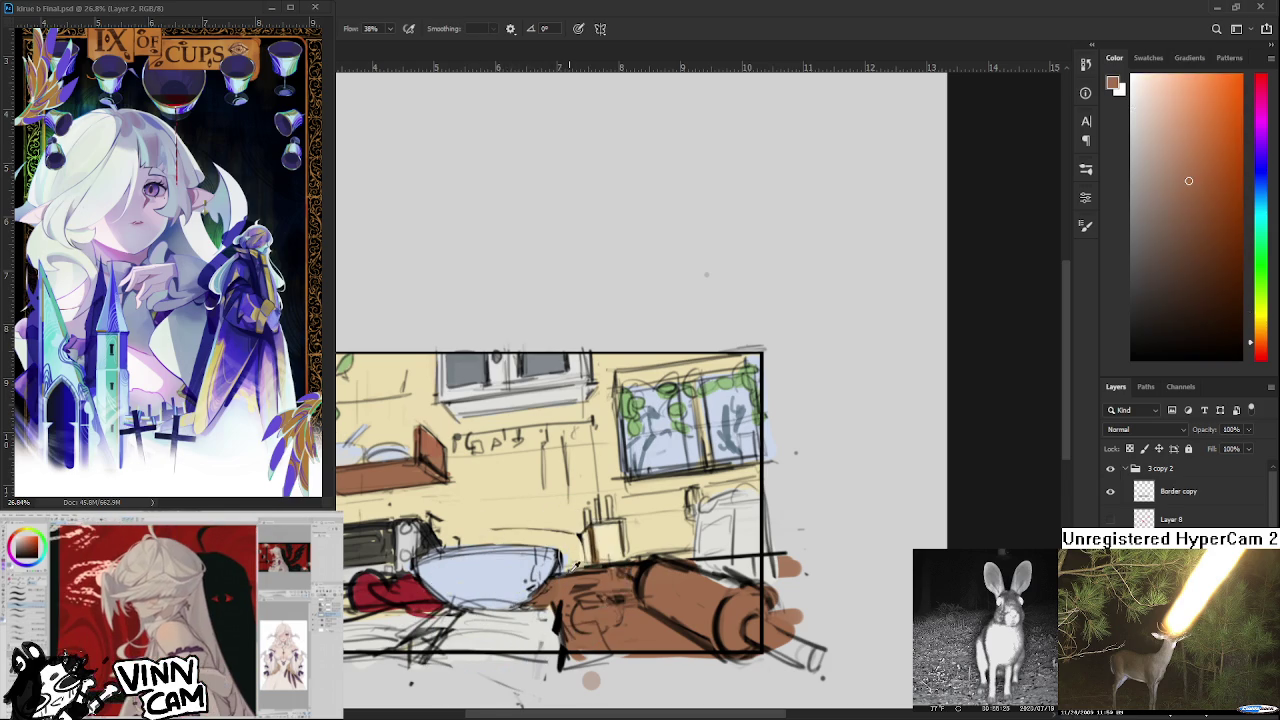
pyautogui.keyDown('alt'); pyautogui.click(571, 552); pyautogui.keyUp('alt')
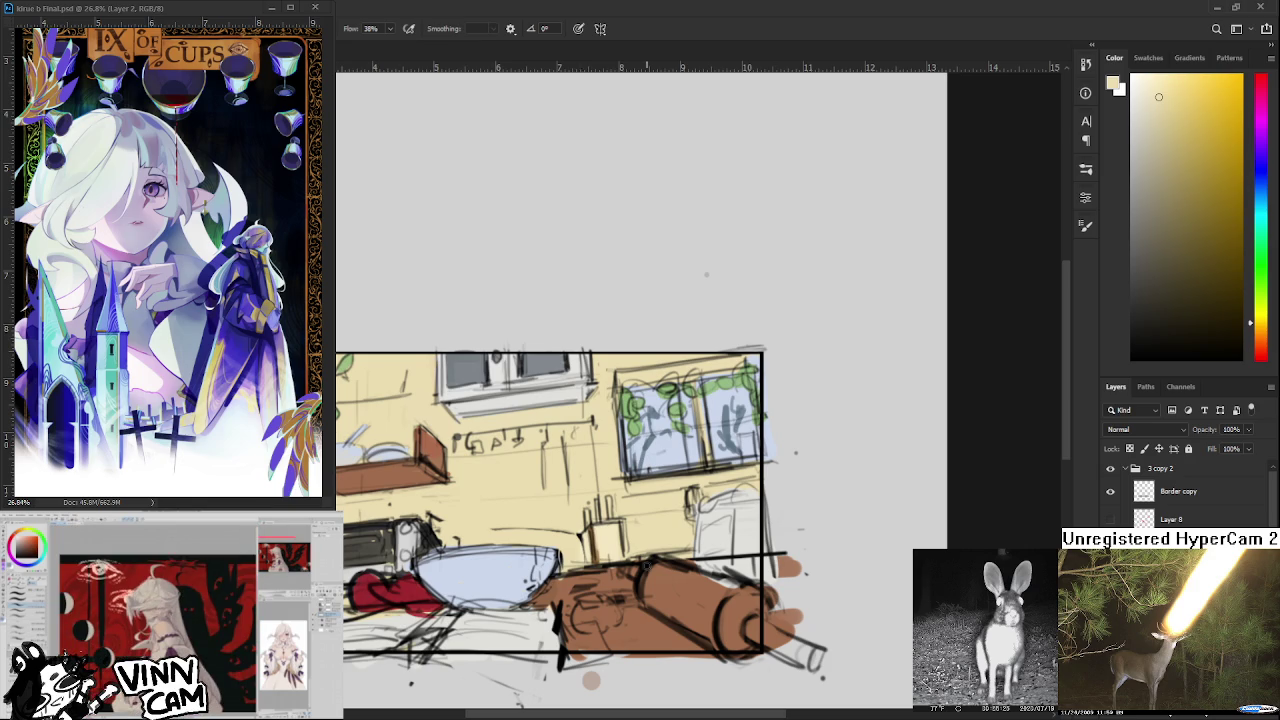
pyautogui.scroll(-3, 573, 353)
pyautogui.scroll(4, 573, 353)
pyautogui.scroll(2, 573, 353)
pyautogui.keyDown('alt'); pyautogui.click(535, 344); pyautogui.keyUp('alt')
pyautogui.hscroll(2, 571, 436)
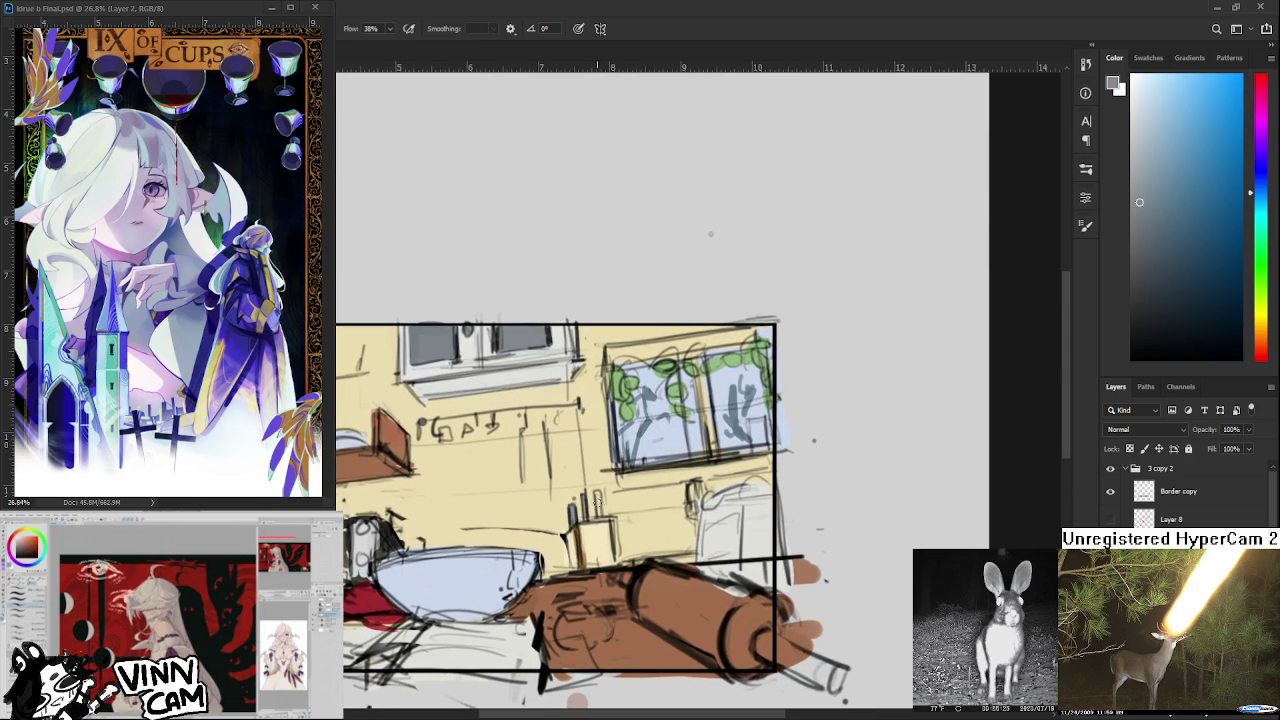
pyautogui.keyDown('alt'); pyautogui.click(612, 492); pyautogui.keyUp('alt')
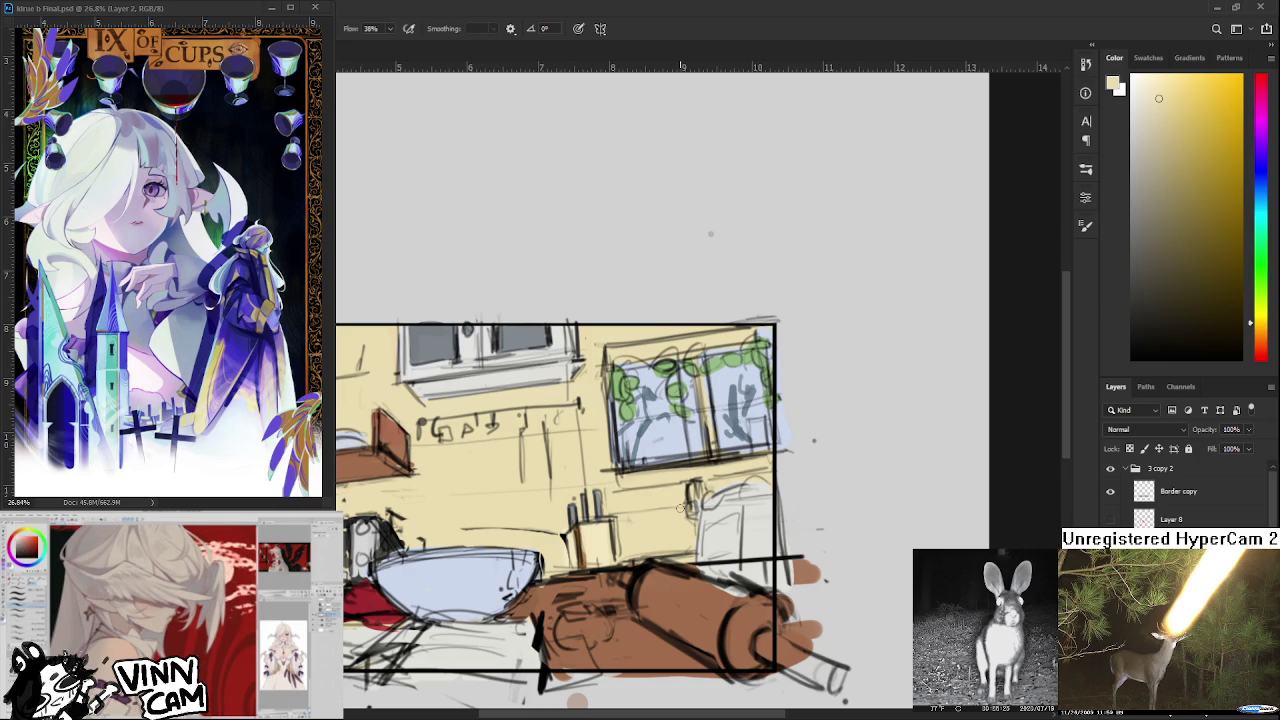
# Sample the window's light blue and push it to a more saturated blue.
pyautogui.moveTo(681, 509); pyautogui.dragTo(738, 531)
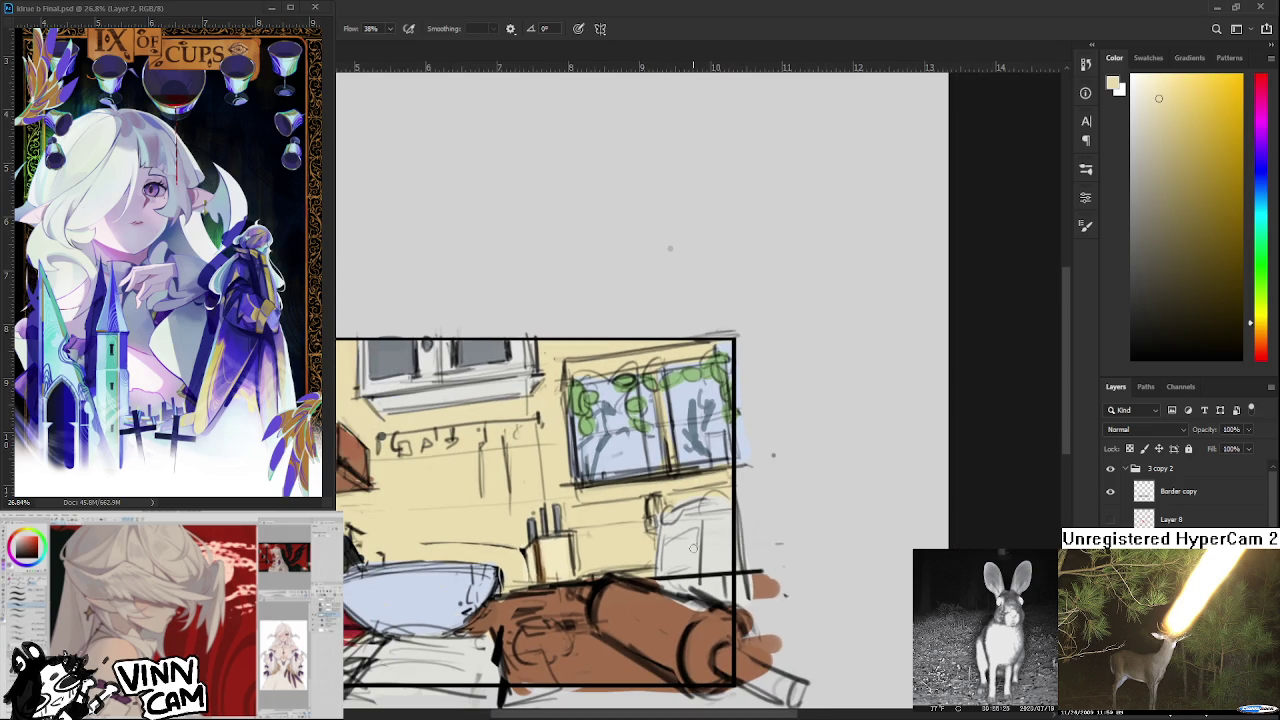
pyautogui.keyDown('alt'); pyautogui.click(626, 457); pyautogui.keyUp('alt')
pyautogui.moveTo(1181, 122); pyautogui.dragTo(1206, 139)
pyautogui.moveTo(670, 555)
pyautogui.mouseDown()
pyautogui.moveTo(615, 556)
pyautogui.moveTo(638, 560)
pyautogui.mouseUp()
pyautogui.scroll(-1, 638, 560)
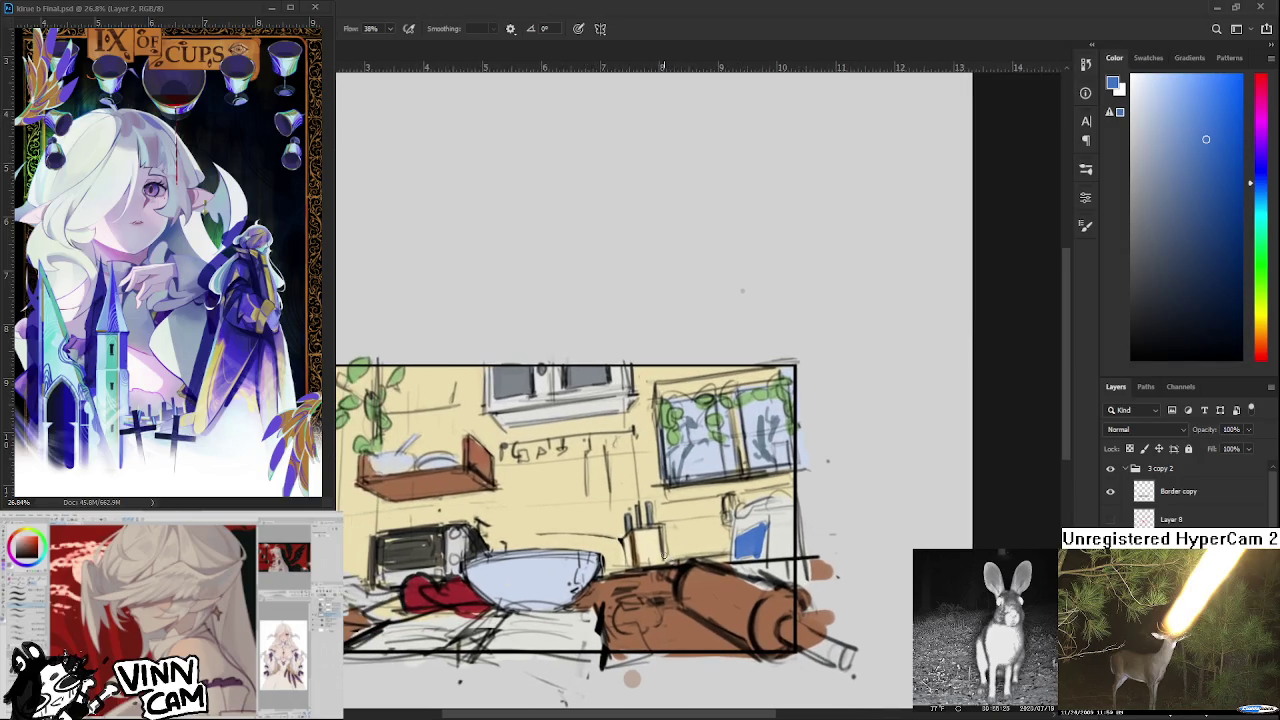
# Sample couch brown, shift it lighter and more saturated, and paint lighter couch strokes.
pyautogui.scroll(-2, 660, 557)
pyautogui.scroll(2, 538, 558)
pyautogui.scroll(-1, 600, 580)
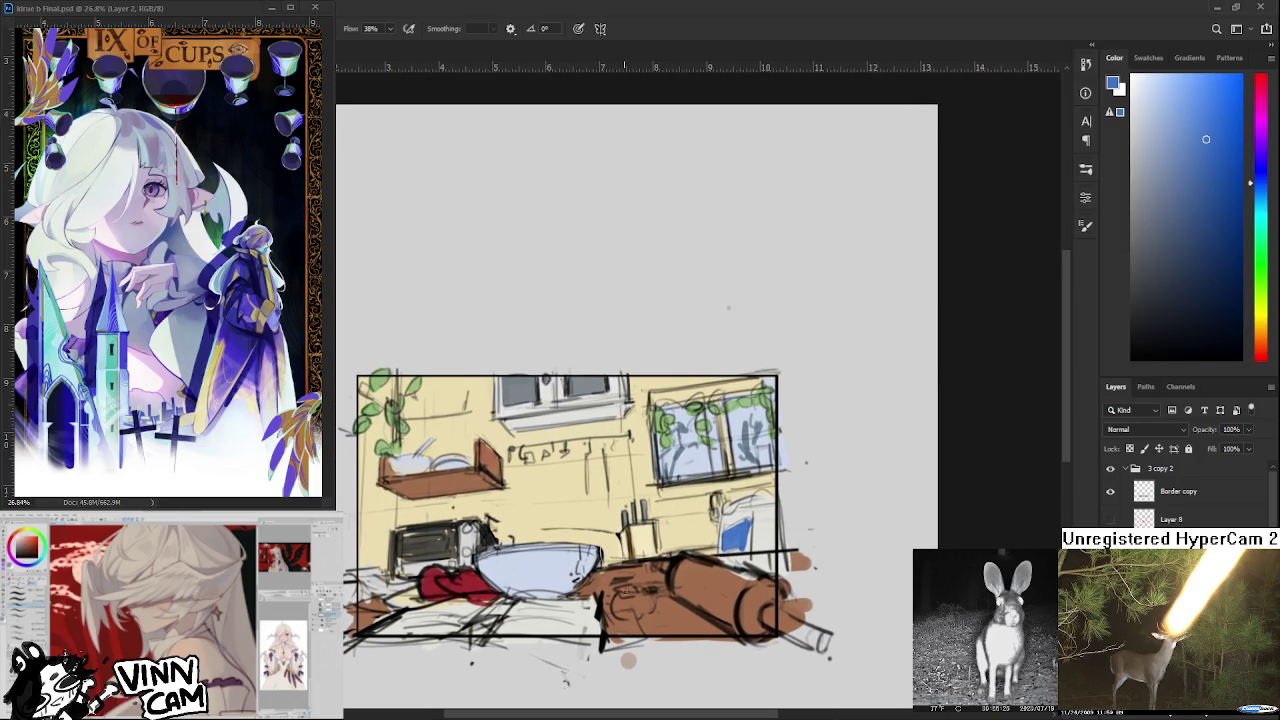
pyautogui.keyDown('alt'); pyautogui.click(677, 610); pyautogui.keyUp('alt')
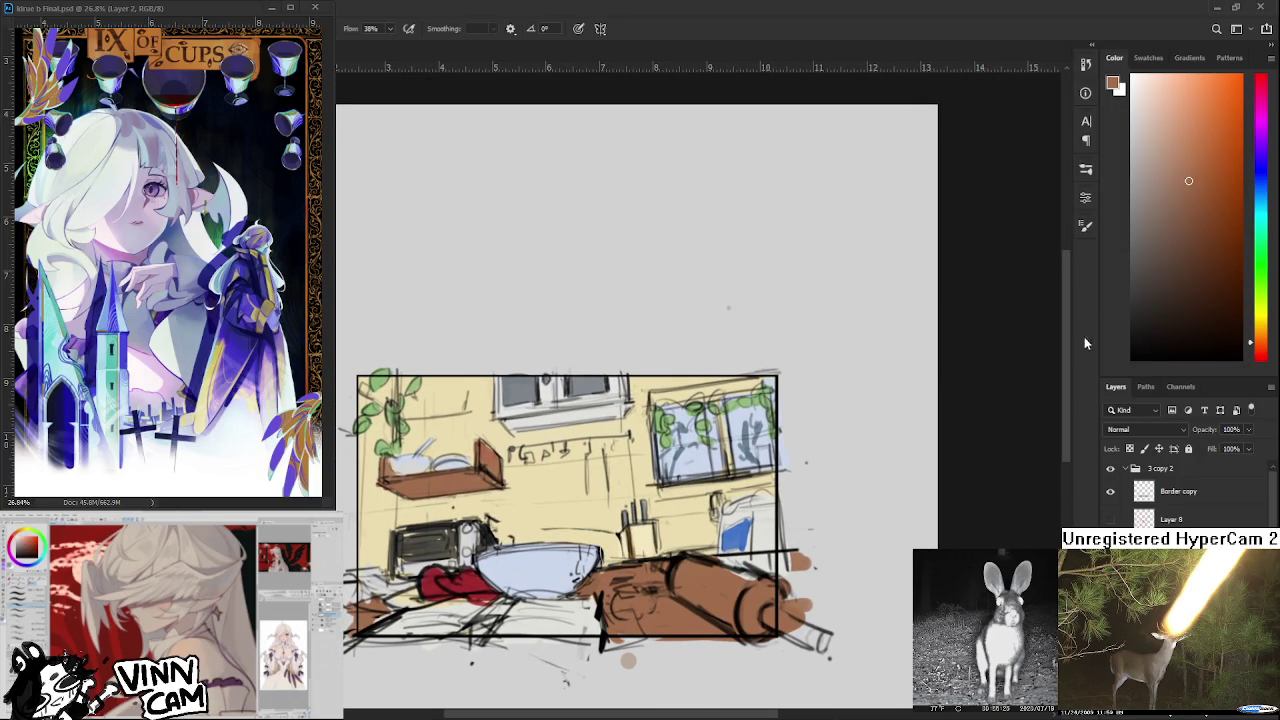
pyautogui.click(1153, 140)
pyautogui.moveTo(1153, 140); pyautogui.dragTo(1168, 138)
pyautogui.keyDown('alt'); pyautogui.click(633, 610); pyautogui.keyUp('alt')
pyautogui.keyDown('alt'); pyautogui.click(620, 628); pyautogui.keyUp('alt')
pyautogui.moveTo(636, 580); pyautogui.dragTo(668, 634)
# Sample more couch browns and add faint lighter strokes across the couch.
pyautogui.keyDown('alt'); pyautogui.click(652, 605); pyautogui.keyUp('alt')
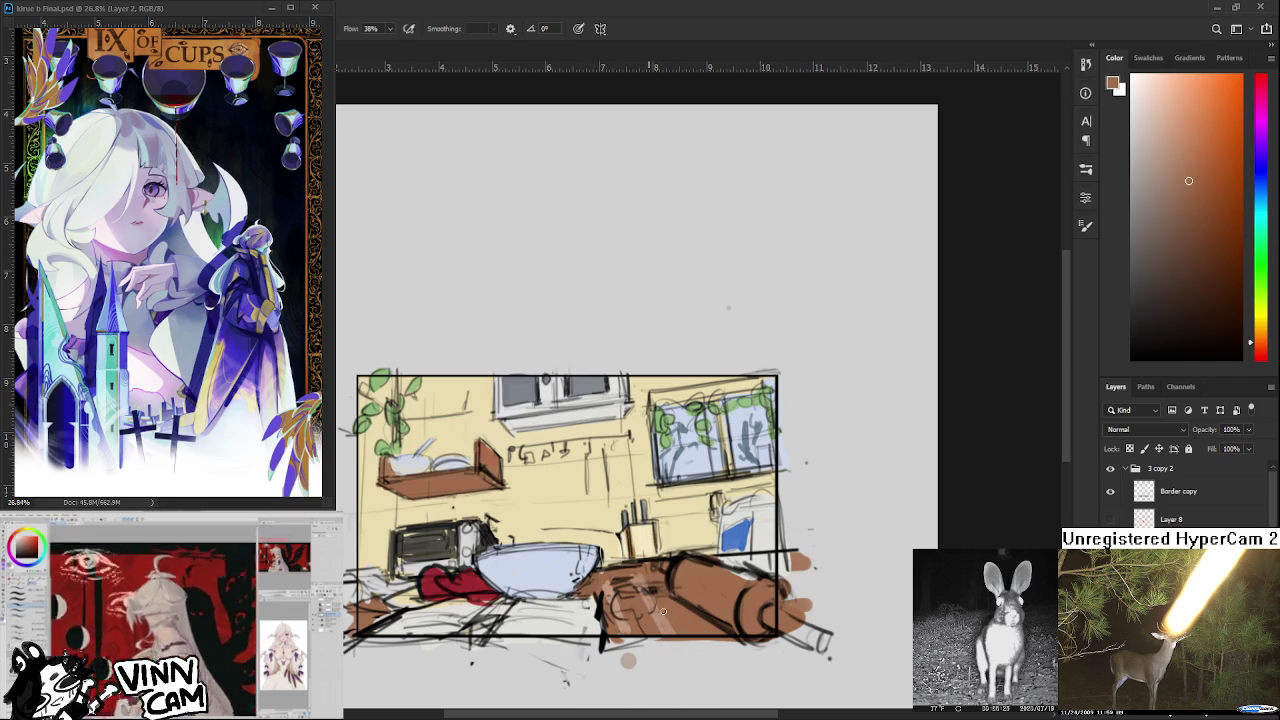
pyautogui.keyDown('alt'); pyautogui.click(652, 622); pyautogui.keyUp('alt')
pyautogui.moveTo(640, 585); pyautogui.dragTo(674, 628)
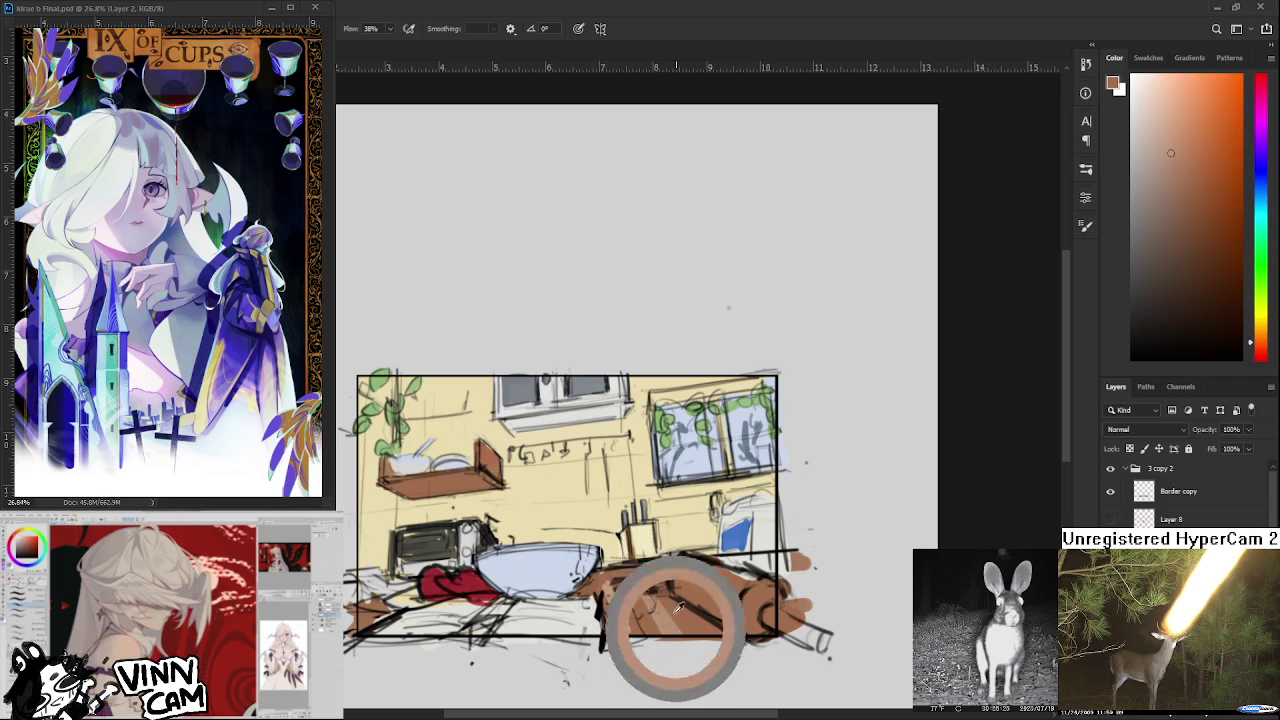
pyautogui.keyDown('alt'); pyautogui.click(657, 632); pyautogui.keyUp('alt')
pyautogui.keyDown('alt'); pyautogui.click(688, 625); pyautogui.keyUp('alt')
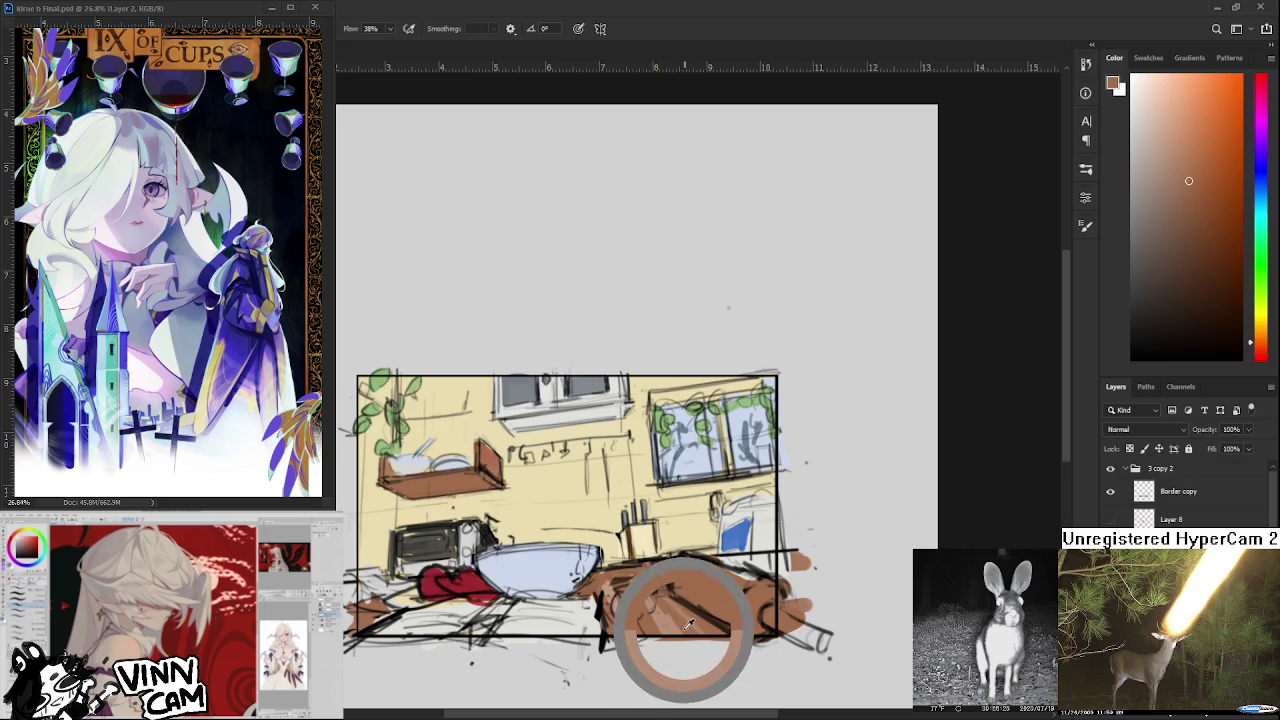
pyautogui.keyDown('alt'); pyautogui.click(670, 622); pyautogui.keyUp('alt')
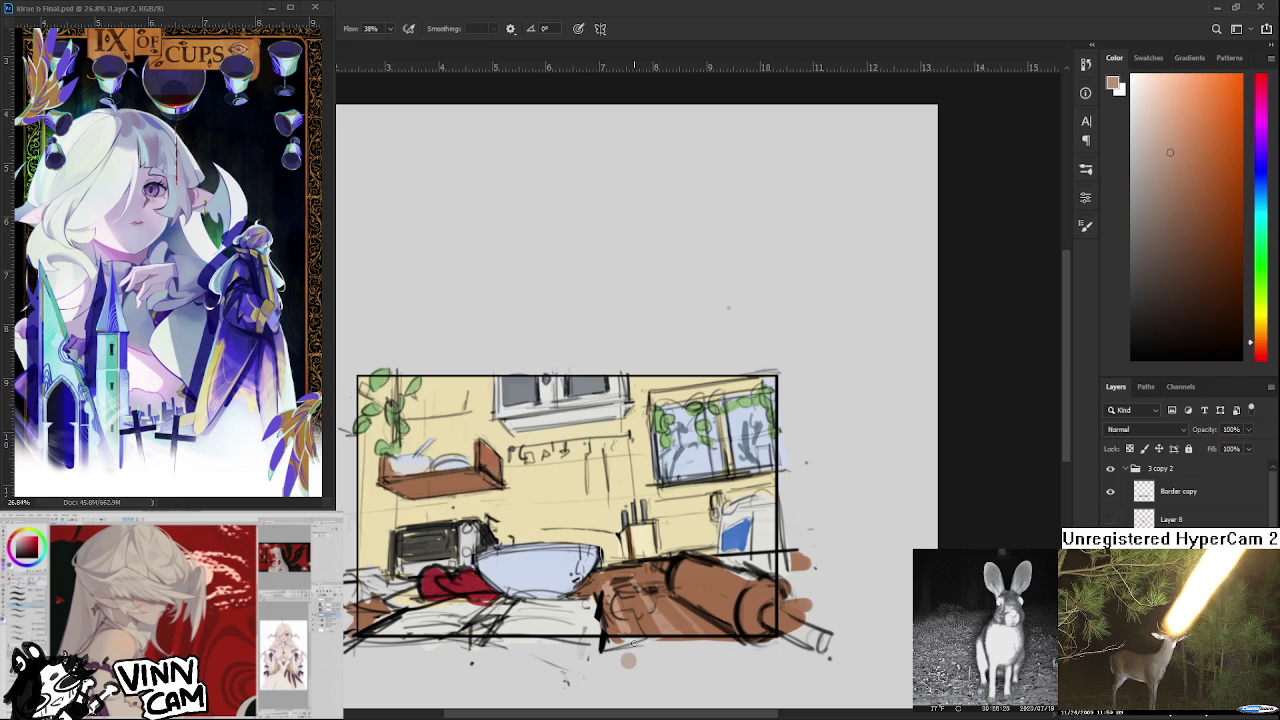
pyautogui.keyDown('alt'); pyautogui.click(622, 578); pyautogui.keyUp('alt')
pyautogui.keyDown('alt'); pyautogui.click(628, 600); pyautogui.keyUp('alt')
pyautogui.keyDown('alt'); pyautogui.click(604, 572); pyautogui.keyUp('alt')
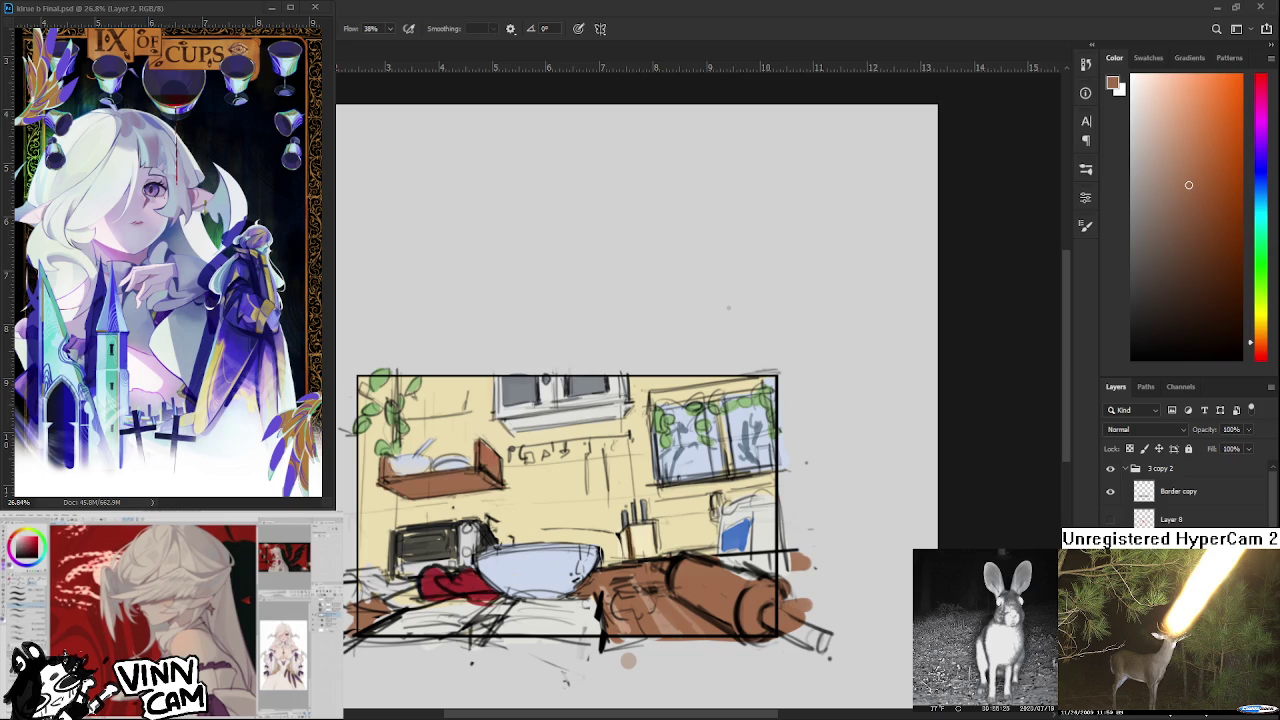
pyautogui.scroll(2, 668, 611)
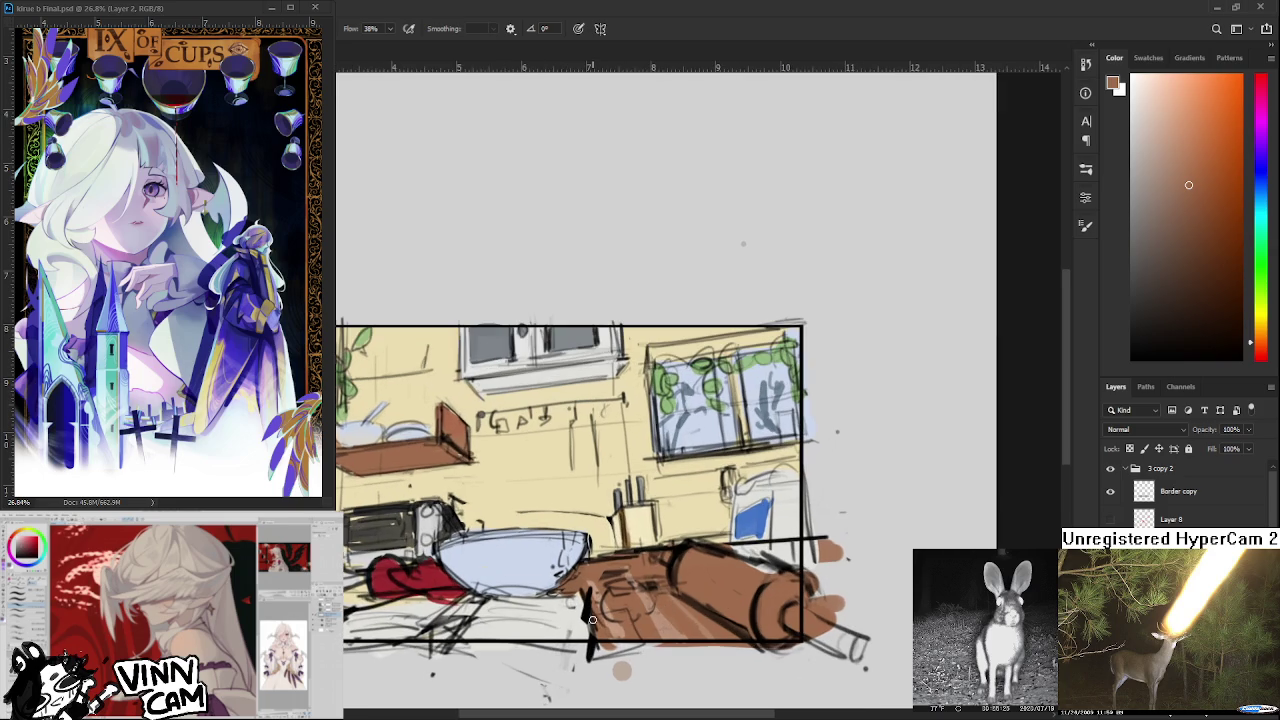
# Sample a series of peach and darker brown tones from the couch.
pyautogui.keyDown('alt'); pyautogui.click(614, 611); pyautogui.keyUp('alt')
pyautogui.keyDown('alt'); pyautogui.click(593, 574); pyautogui.keyUp('alt')
pyautogui.keyDown('alt'); pyautogui.click(592, 572); pyautogui.keyUp('alt')
pyautogui.keyDown('alt'); pyautogui.click(594, 574); pyautogui.keyUp('alt')
pyautogui.keyDown('alt'); pyautogui.click(590, 577); pyautogui.keyUp('alt')
pyautogui.keyDown('alt'); pyautogui.click(592, 571); pyautogui.keyUp('alt')
pyautogui.keyDown('alt'); pyautogui.click(593, 570); pyautogui.keyUp('alt')
pyautogui.keyDown('alt'); pyautogui.click(591, 571); pyautogui.keyUp('alt')
pyautogui.keyDown('alt'); pyautogui.click(590, 570); pyautogui.keyUp('alt')
pyautogui.keyDown('alt'); pyautogui.click(590, 580); pyautogui.keyUp('alt')
pyautogui.keyDown('alt'); pyautogui.click(590, 574); pyautogui.keyUp('alt')
pyautogui.keyDown('alt'); pyautogui.click(624, 630); pyautogui.keyUp('alt')
pyautogui.keyDown('alt'); pyautogui.click(664, 641); pyautogui.keyUp('alt')
# Erase the stray brown dab below the couch, then paint darker brown shading on it.
pyautogui.press('e')
pyautogui.moveTo(622, 670); pyautogui.dragTo(611, 678)
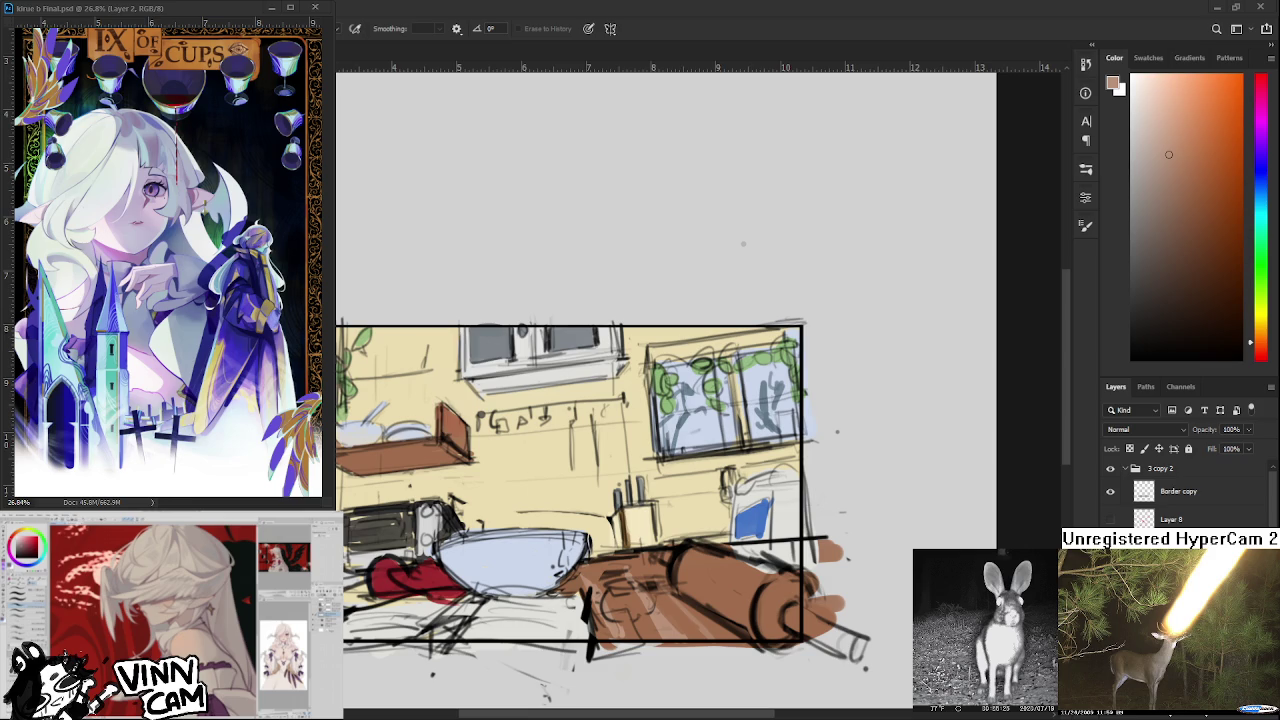
pyautogui.press('b')
pyautogui.keyDown('alt'); pyautogui.click(600, 563); pyautogui.keyUp('alt')
pyautogui.moveTo(592, 585)
pyautogui.mouseDown()
pyautogui.moveTo(612, 618)
pyautogui.moveTo(651, 613)
pyautogui.mouseUp()
# Sample lighter couch browns and add a small lighter brown stroke to the couch.
pyautogui.keyDown('alt'); pyautogui.click(628, 606); pyautogui.keyUp('alt')
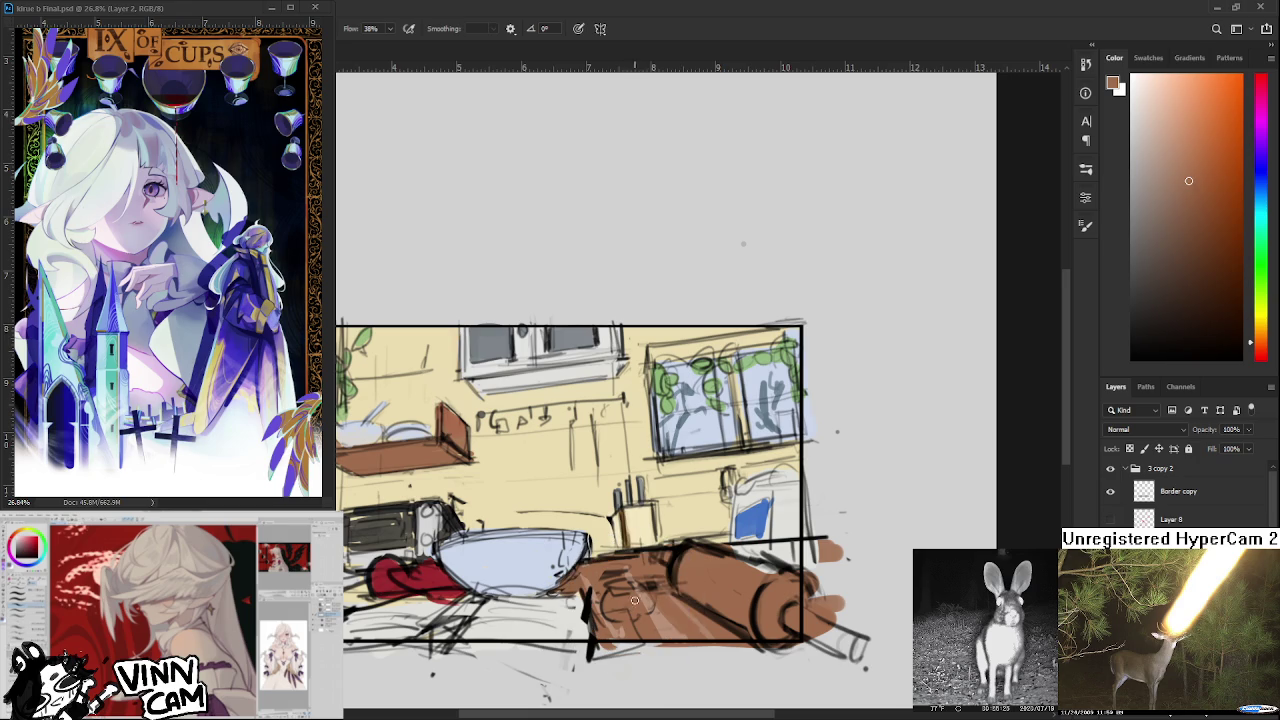
pyautogui.keyDown('alt'); pyautogui.click(660, 621); pyautogui.keyUp('alt')
pyautogui.keyDown('alt'); pyautogui.click(667, 627); pyautogui.keyUp('alt')
pyautogui.moveTo(640, 628); pyautogui.dragTo(656, 594)
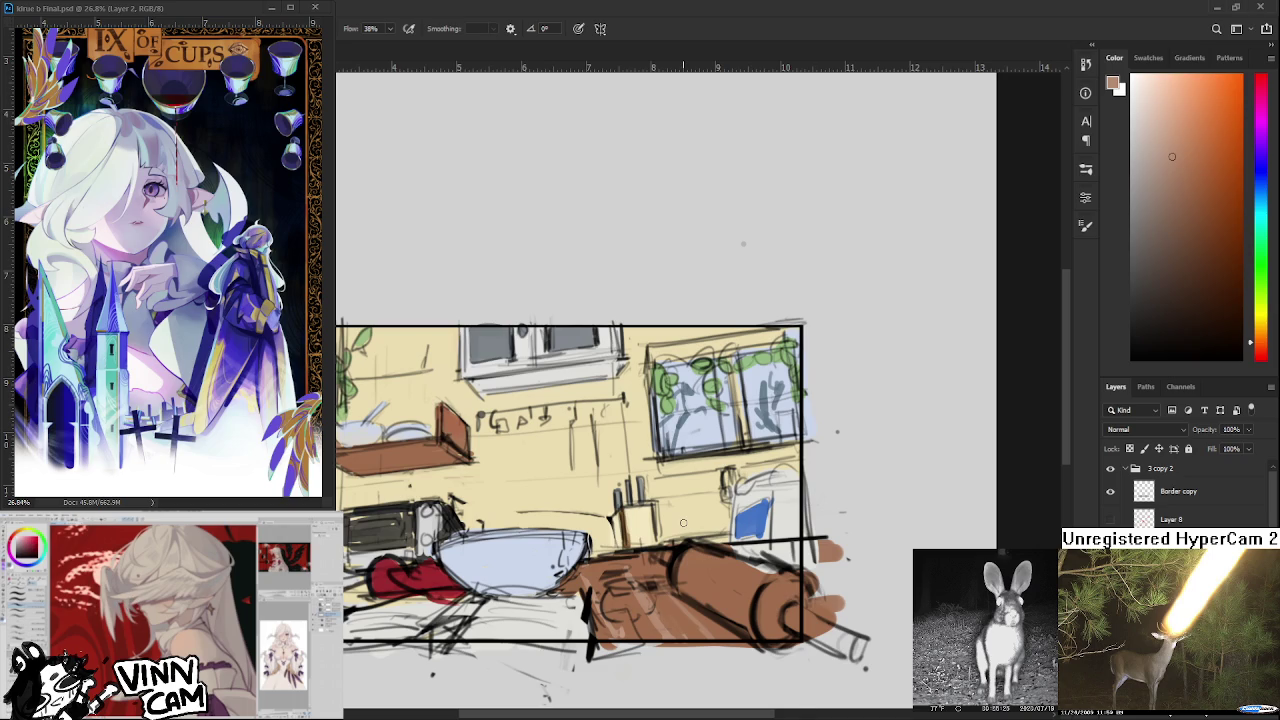
pyautogui.scroll(1, 683, 522)
pyautogui.scroll(1, 690, 489)
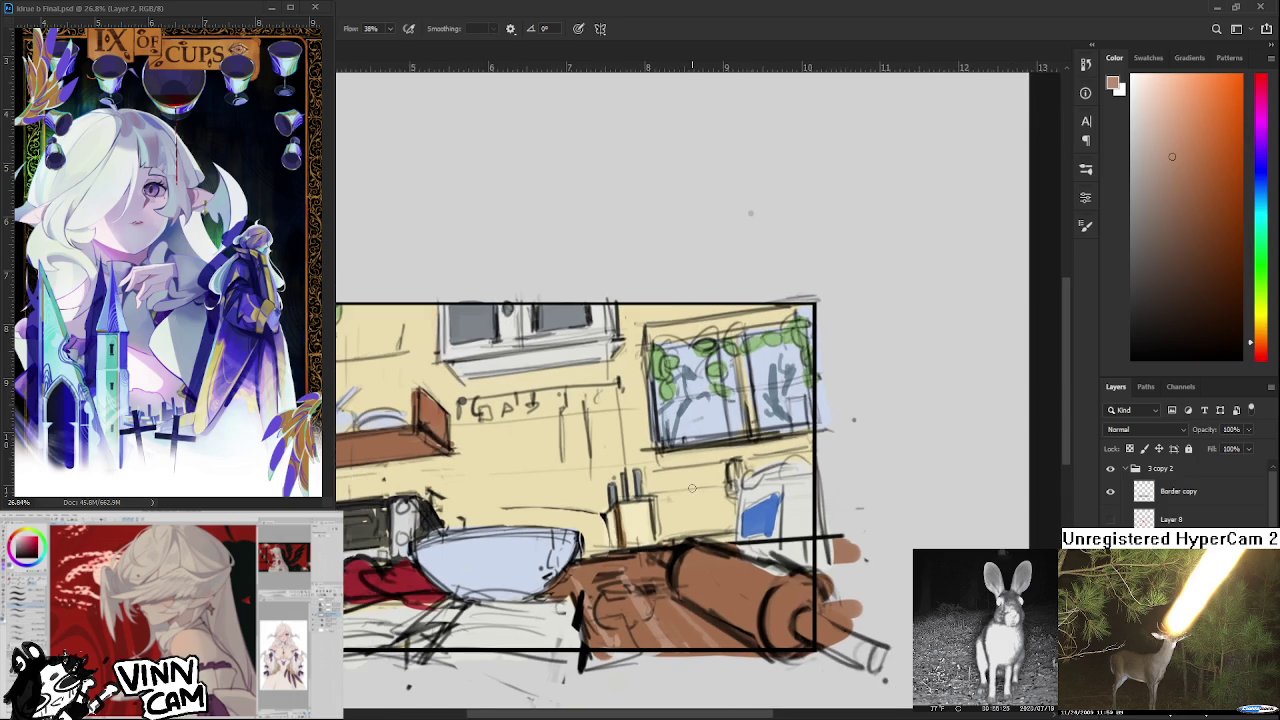
pyautogui.scroll(-1, 724, 451)
pyautogui.scroll(1, 800, 415)
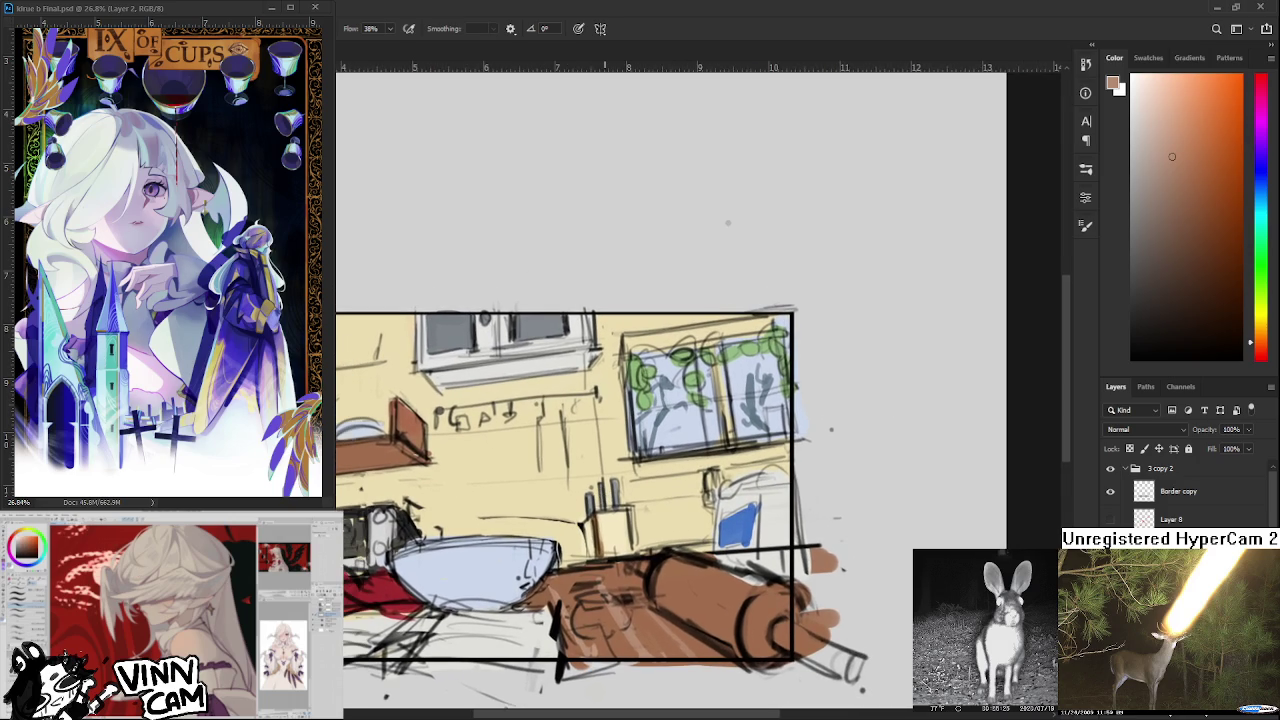
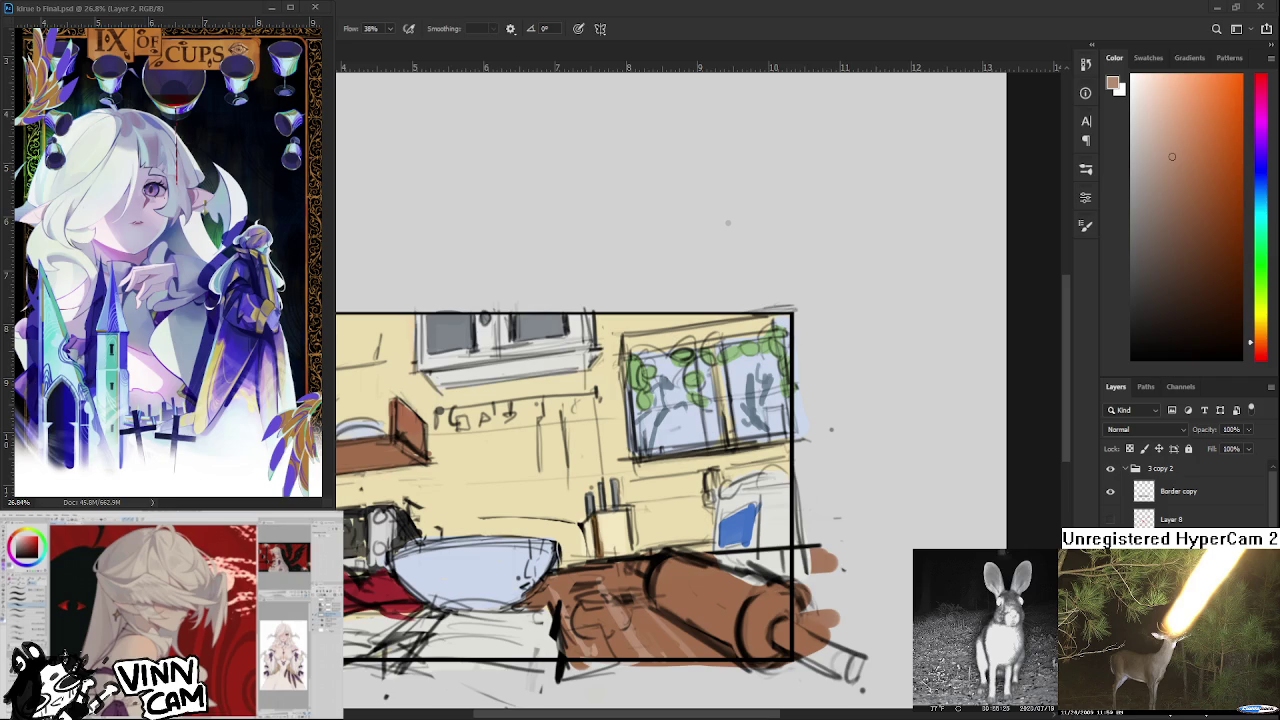
# Shift the view, then eyedrop the wall's pale yellow as the brush colour.
pyautogui.moveTo(540, 518)
pyautogui.mouseDown()
pyautogui.moveTo(631, 493)
pyautogui.moveTo(586, 492)
pyautogui.mouseUp()
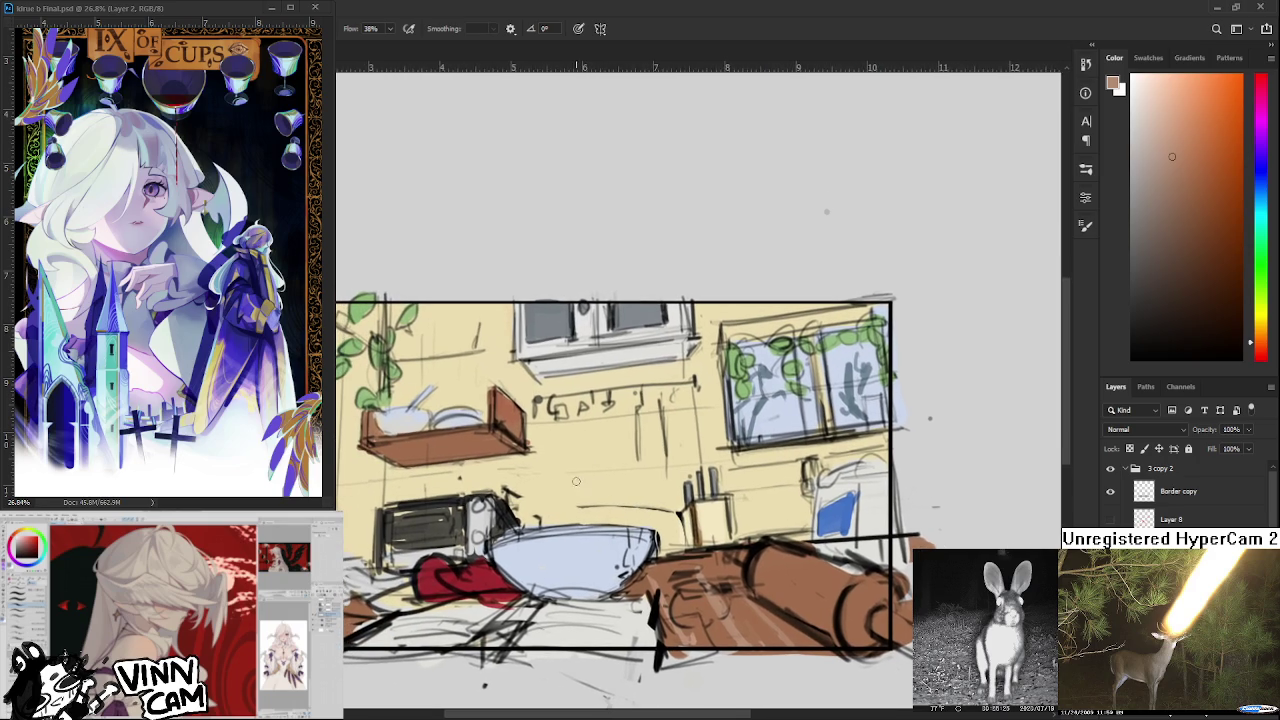
pyautogui.keyDown('alt'); pyautogui.click(521, 505); pyautogui.keyUp('alt')
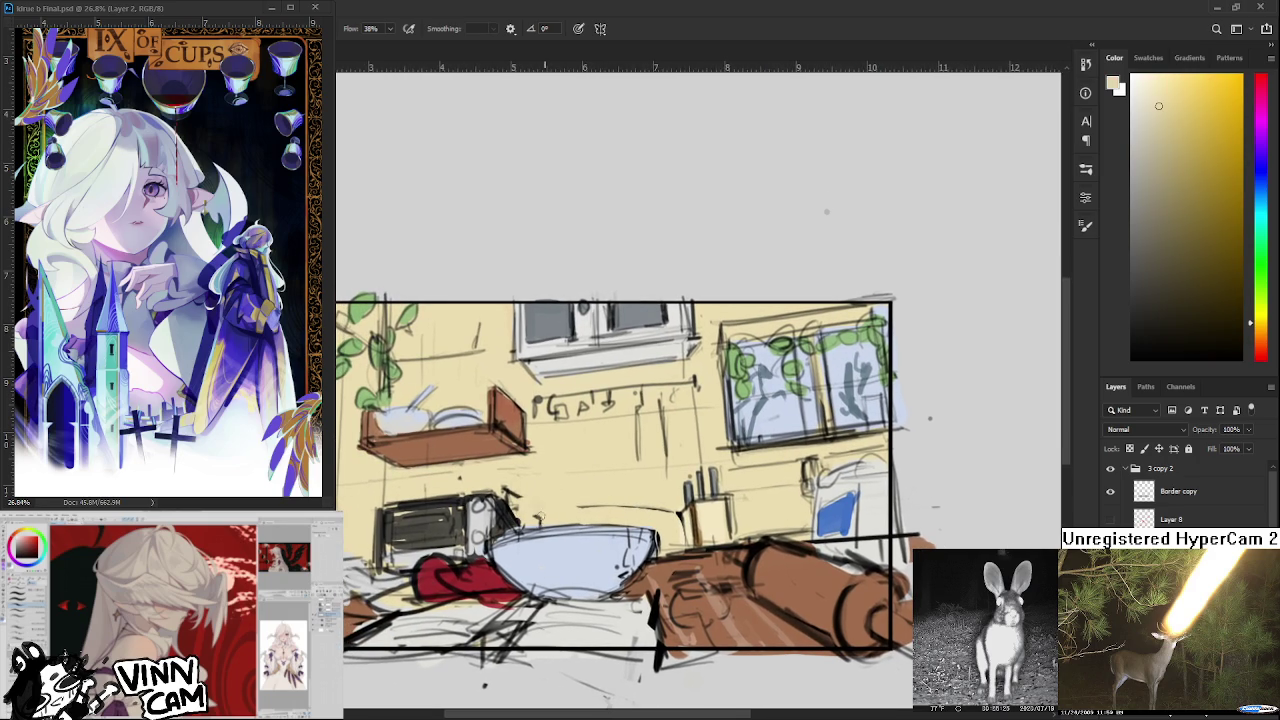
pyautogui.keyDown('alt'); pyautogui.click(612, 490); pyautogui.keyUp('alt')
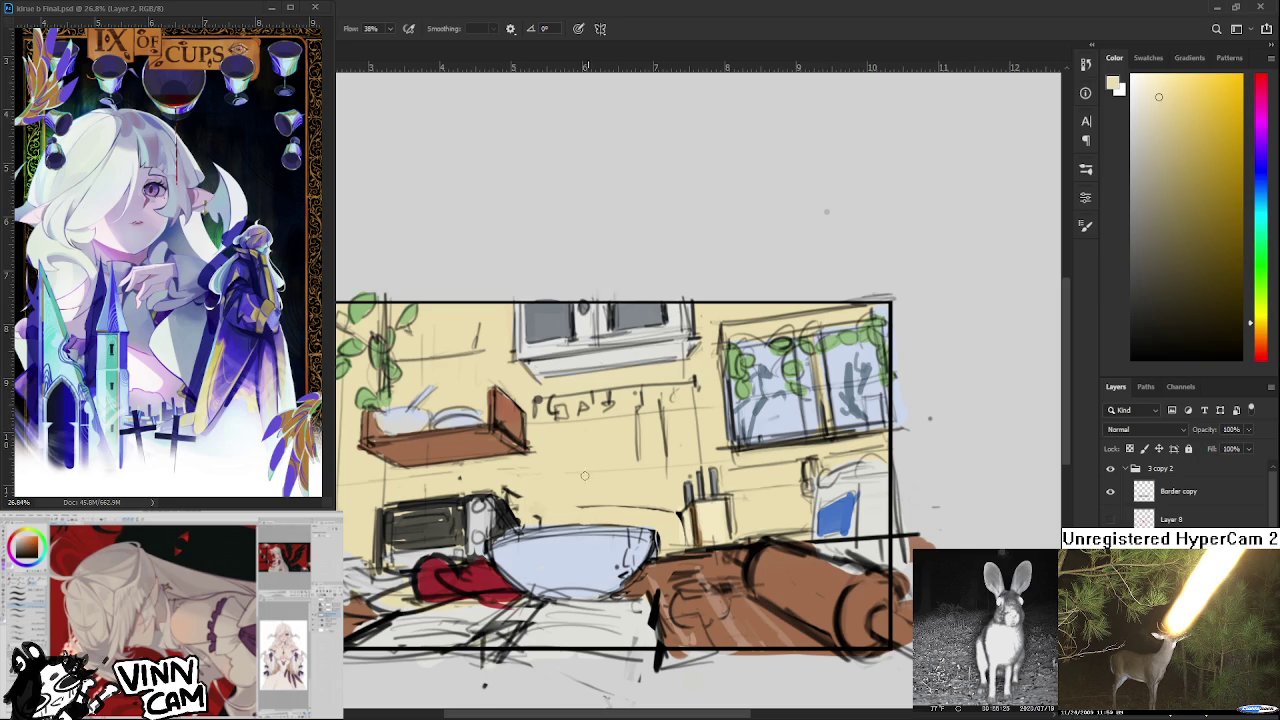
pyautogui.scroll(2, 586, 425)
# Zoom in on the counter and sample several light and dark browns from it.
pyautogui.moveTo(558, 494)
pyautogui.mouseDown()
pyautogui.moveTo(498, 479)
pyautogui.moveTo(510, 479)
pyautogui.mouseUp()
pyautogui.moveTo(476, 541); pyautogui.dragTo(683, 598)
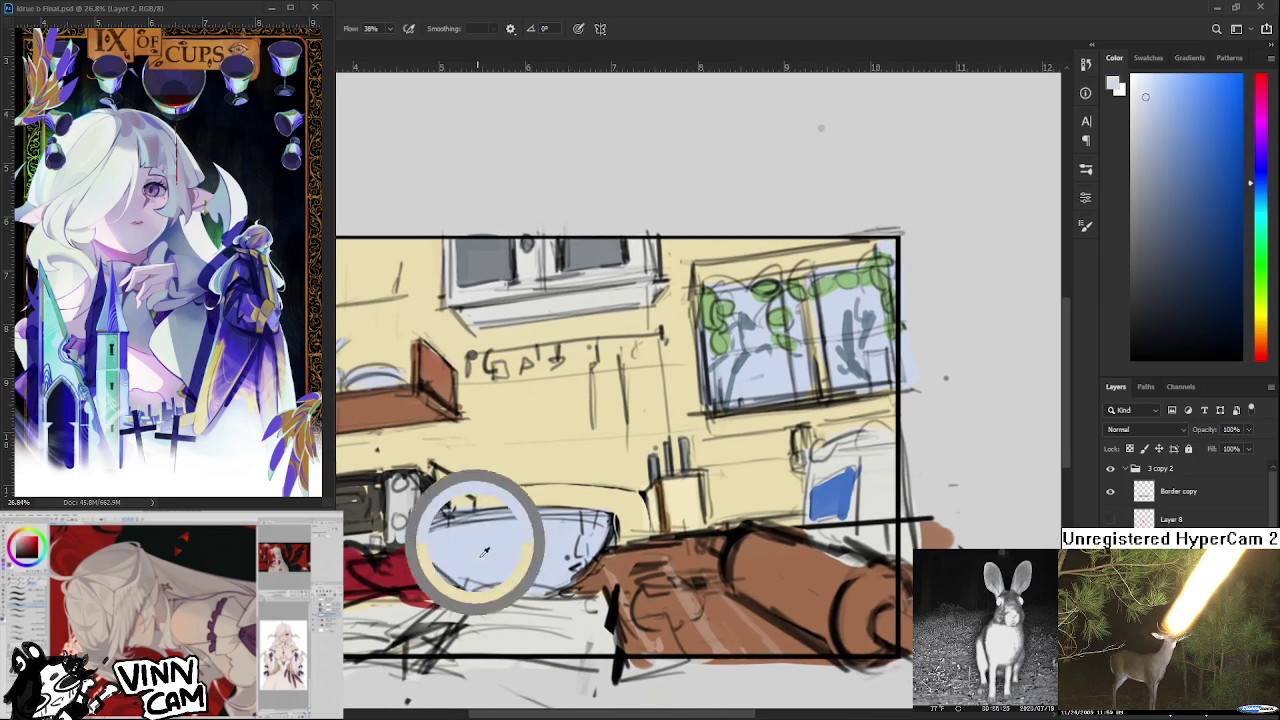
pyautogui.keyDown('alt'); pyautogui.click(700, 605); pyautogui.keyUp('alt')
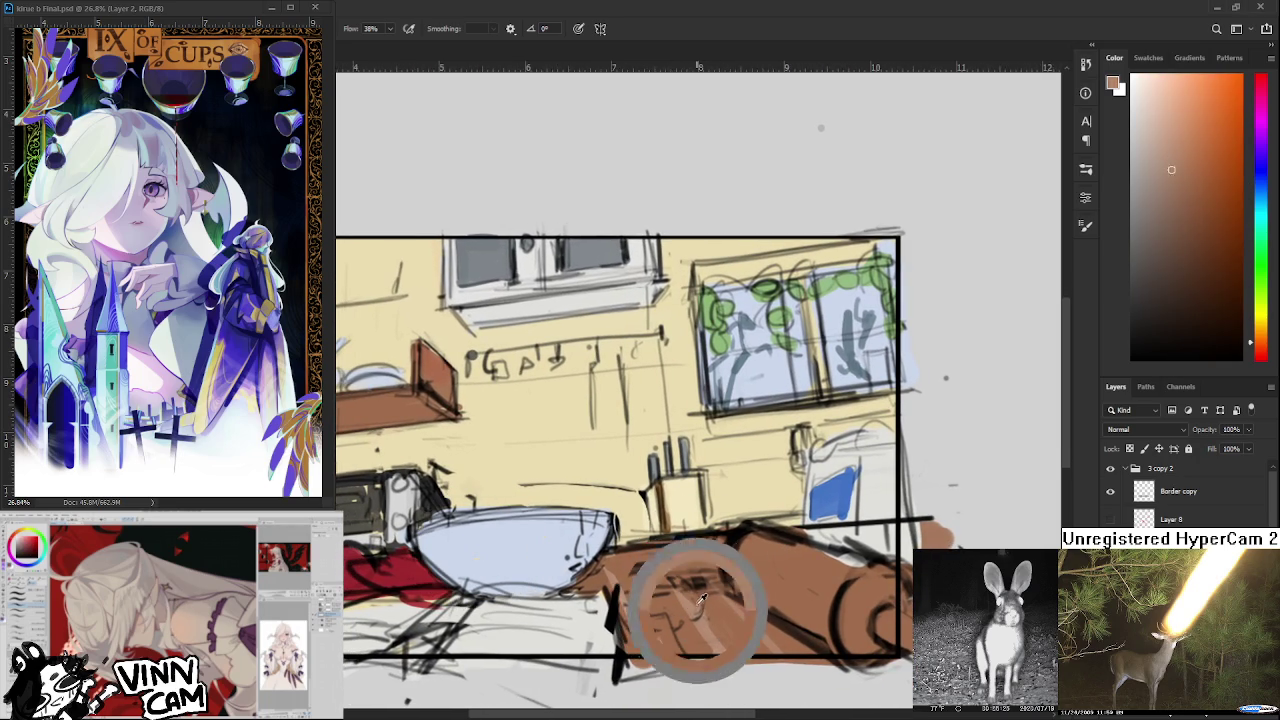
pyautogui.keyDown('alt'); pyautogui.click(654, 600); pyautogui.keyUp('alt')
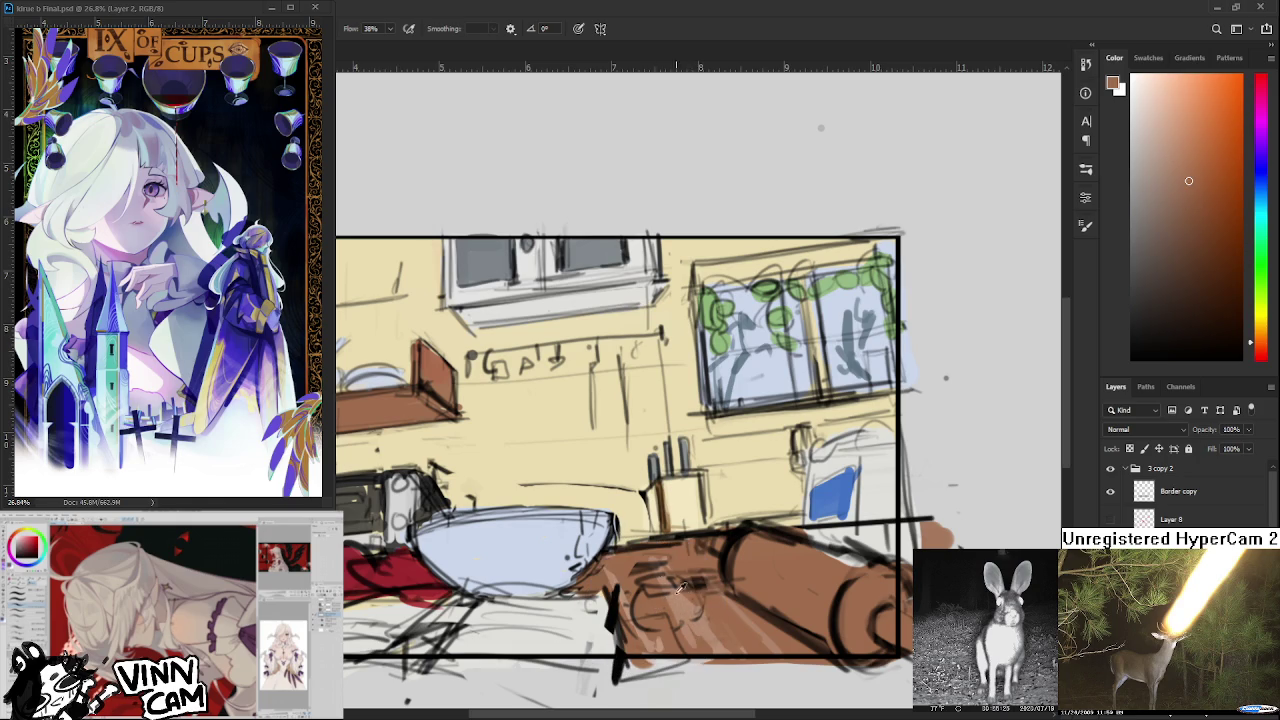
pyautogui.keyDown('alt'); pyautogui.click(679, 595); pyautogui.keyUp('alt')
pyautogui.keyDown('alt'); pyautogui.click(682, 598); pyautogui.keyUp('alt')
pyautogui.keyDown('alt'); pyautogui.click(623, 556); pyautogui.keyUp('alt')
pyautogui.keyDown('alt'); pyautogui.click(645, 572); pyautogui.keyUp('alt')
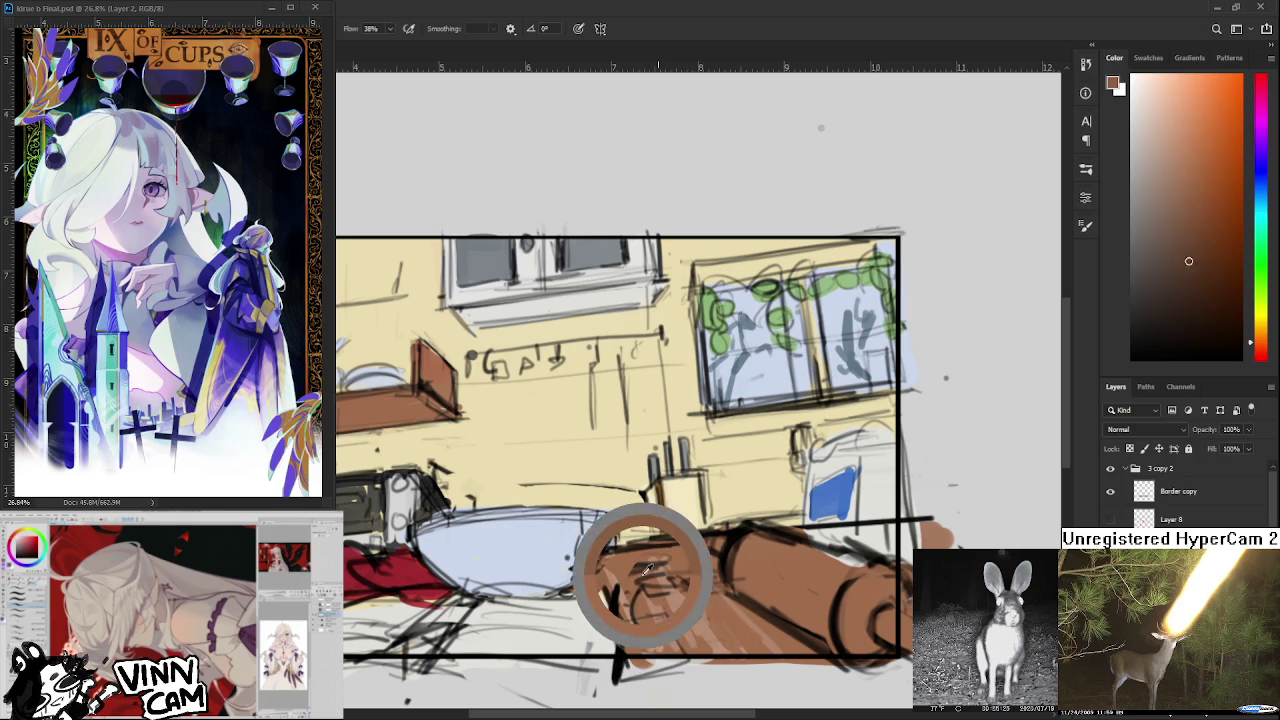
pyautogui.moveTo(645, 572); pyautogui.dragTo(618, 566)
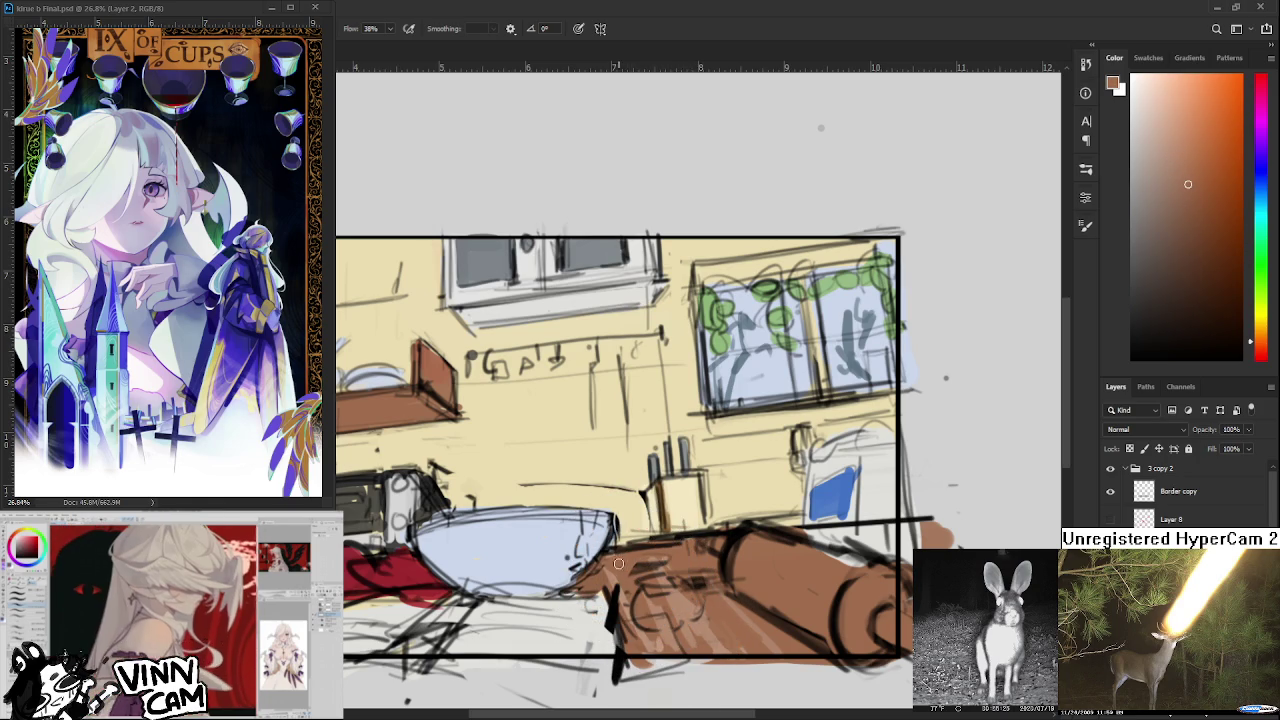
pyautogui.moveTo(645, 614)
pyautogui.mouseDown()
pyautogui.moveTo(670, 622)
pyautogui.moveTo(660, 616)
pyautogui.mouseUp()
# Brush brown over the blue bowl's right edge, then resample a slightly different brown.
pyautogui.moveTo(592, 578); pyautogui.dragTo(602, 572)
pyautogui.keyDown('alt'); pyautogui.click(603, 582); pyautogui.keyUp('alt')
pyautogui.keyDown('alt'); pyautogui.click(638, 579); pyautogui.keyUp('alt')
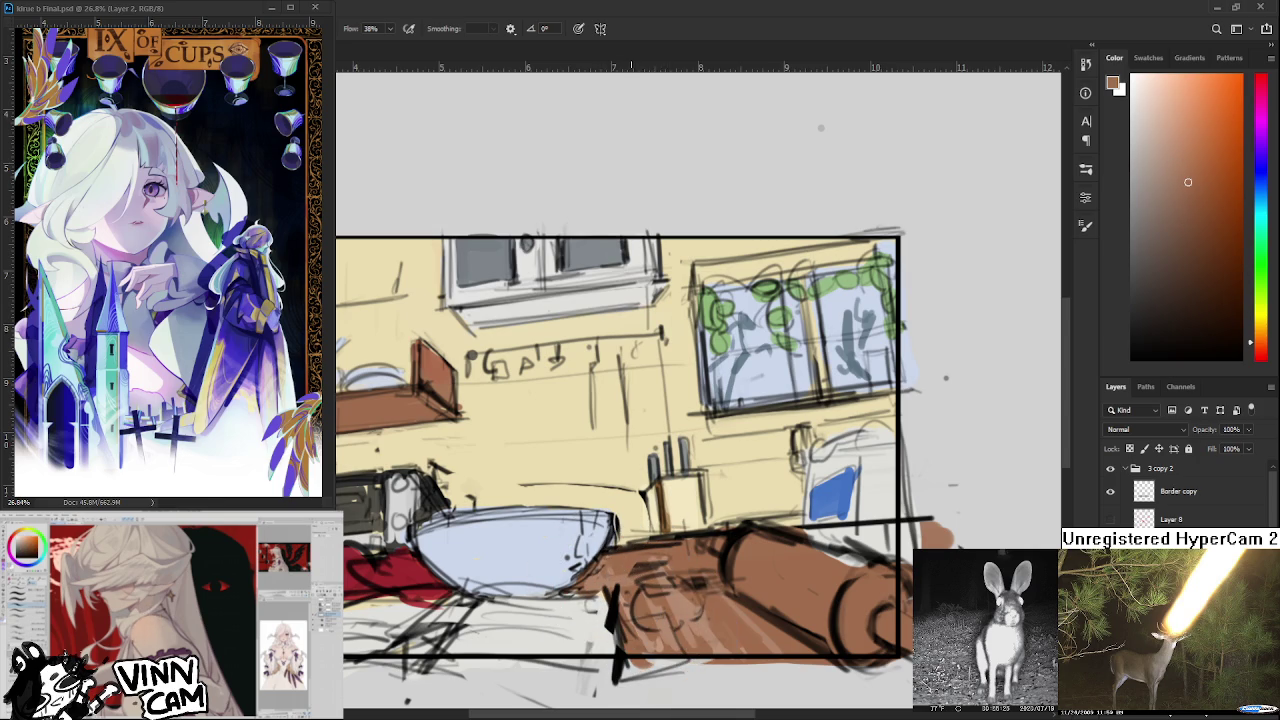
# Sample brown from the rolling pin and repaint the pin's top in brown.
pyautogui.scroll(-2, 632, 580)
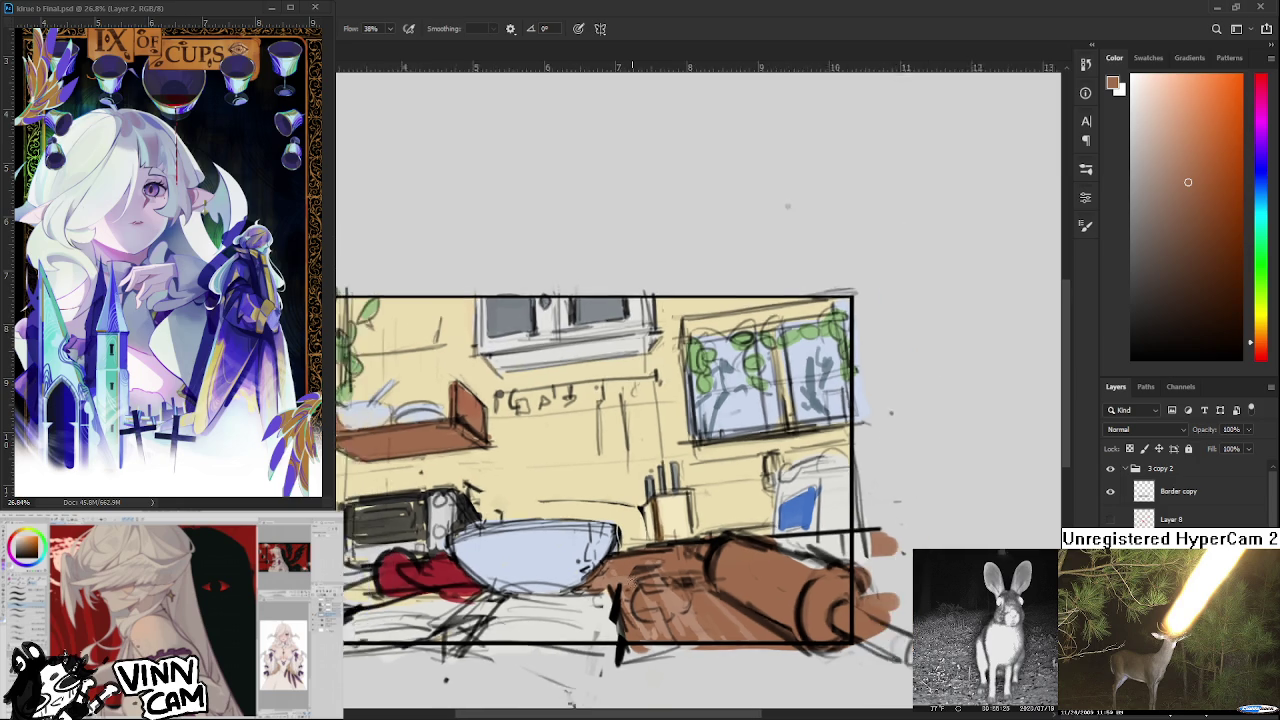
pyautogui.scroll(-3, 632, 580)
pyautogui.scroll(2, 641, 573)
pyautogui.scroll(1, 641, 573)
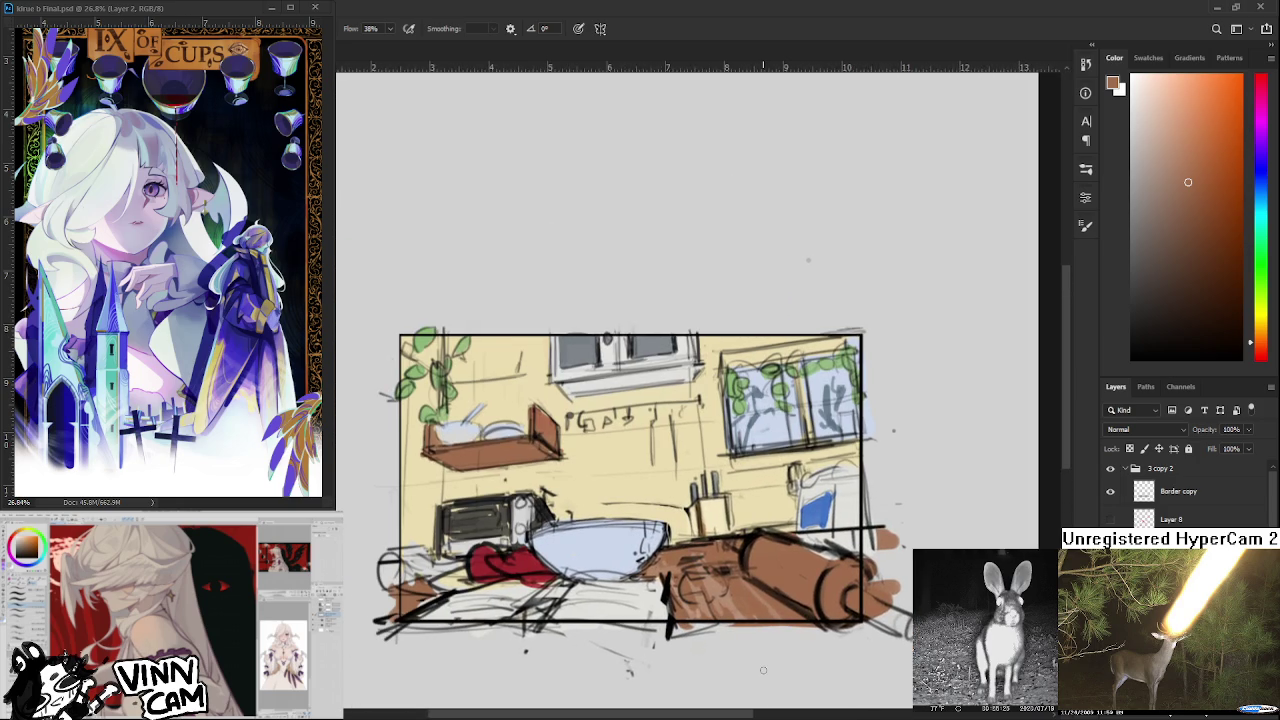
pyautogui.scroll(1, 703, 507)
pyautogui.keyDown('alt'); pyautogui.click(576, 517); pyautogui.keyUp('alt')
pyautogui.keyDown('alt'); pyautogui.click(677, 571); pyautogui.keyUp('alt')
pyautogui.keyDown('alt'); pyautogui.click(694, 574); pyautogui.keyUp('alt')
pyautogui.moveTo(738, 515); pyautogui.dragTo(795, 528)
# Pick a pale yellow, paint cream over the pin's body, and outline its end dark.
pyautogui.click(1161, 107)
pyautogui.click(1262, 319)
pyautogui.click(1154, 113)
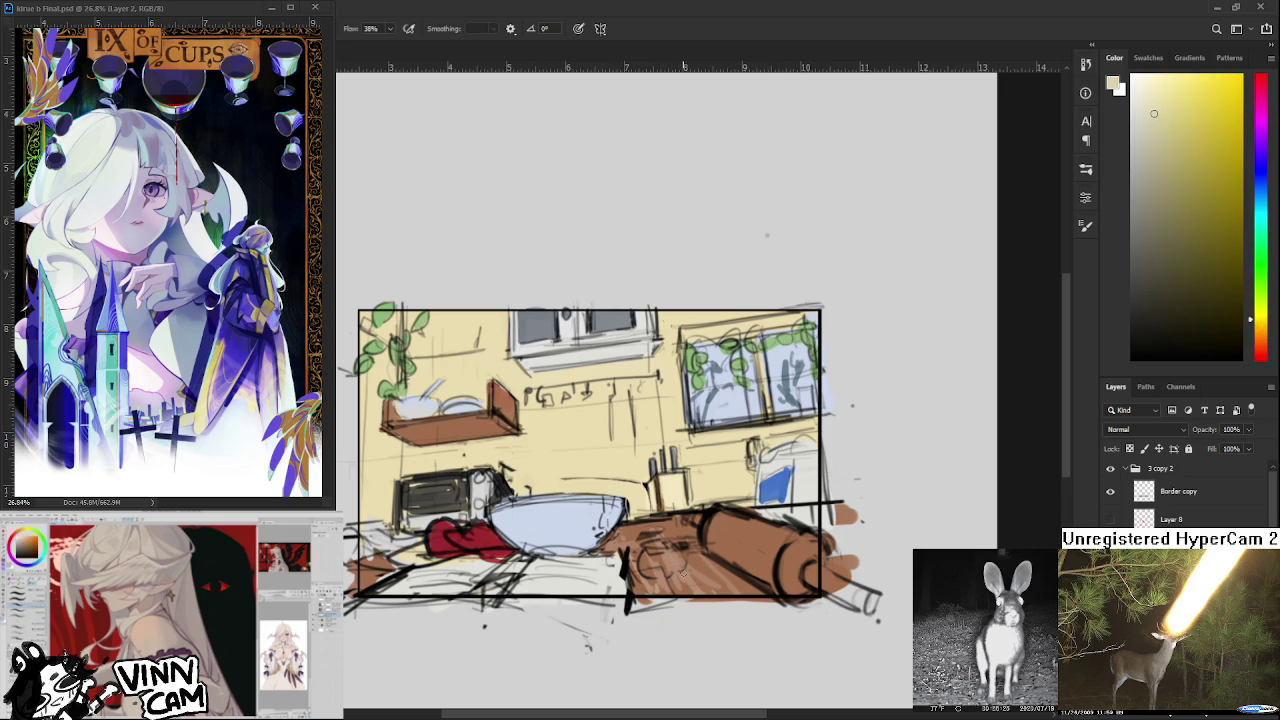
pyautogui.moveTo(732, 547)
pyautogui.mouseDown()
pyautogui.moveTo(722, 520)
pyautogui.moveTo(708, 540)
pyautogui.moveTo(716, 518)
pyautogui.moveTo(786, 540)
pyautogui.moveTo(784, 582)
pyautogui.moveTo(822, 548)
pyautogui.moveTo(876, 600)
pyautogui.moveTo(872, 590)
pyautogui.mouseUp()
pyautogui.moveTo(783, 576); pyautogui.dragTo(814, 596)
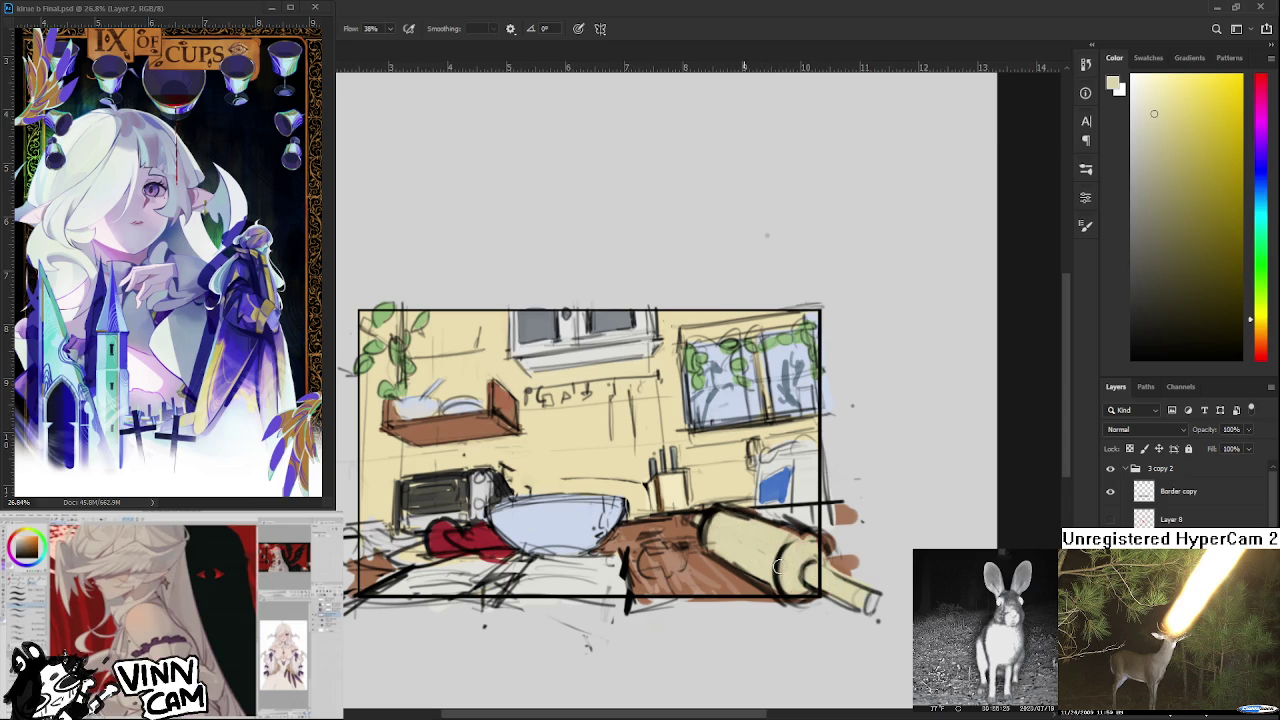
pyautogui.moveTo(805, 566)
pyautogui.mouseDown()
pyautogui.moveTo(796, 528)
pyautogui.moveTo(764, 524)
pyautogui.mouseUp()
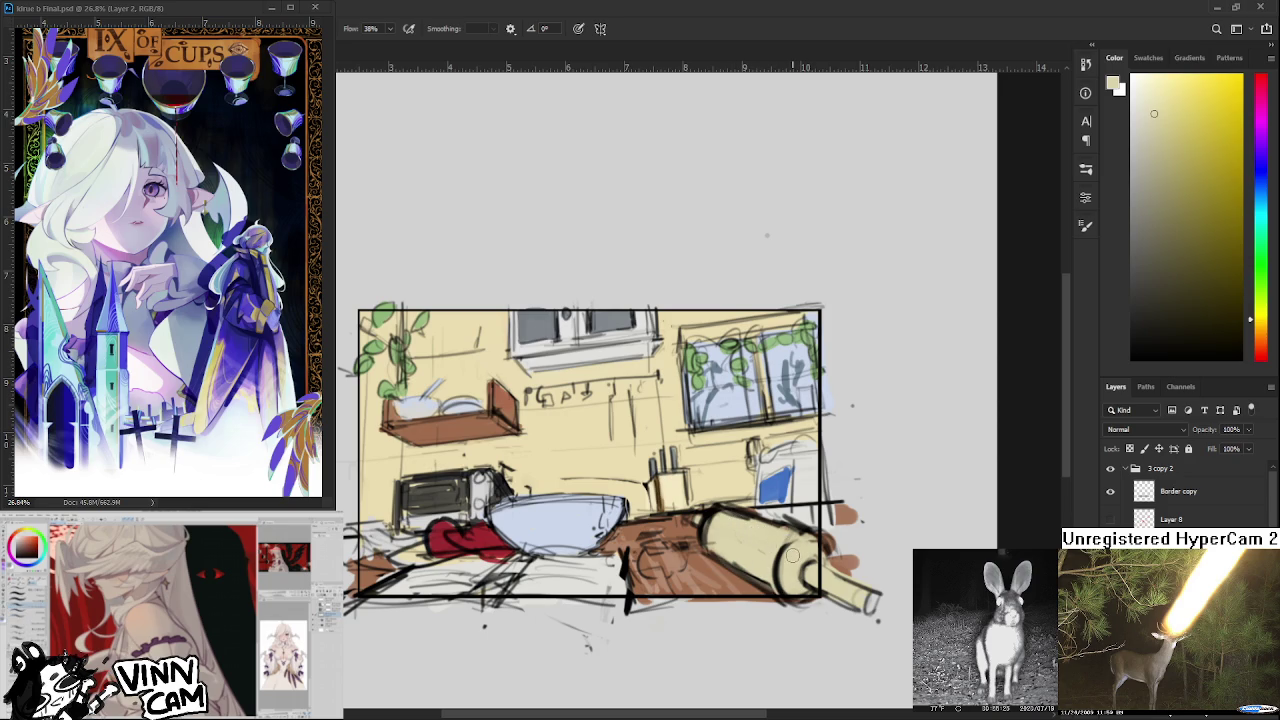
pyautogui.scroll(-1, 786, 555)
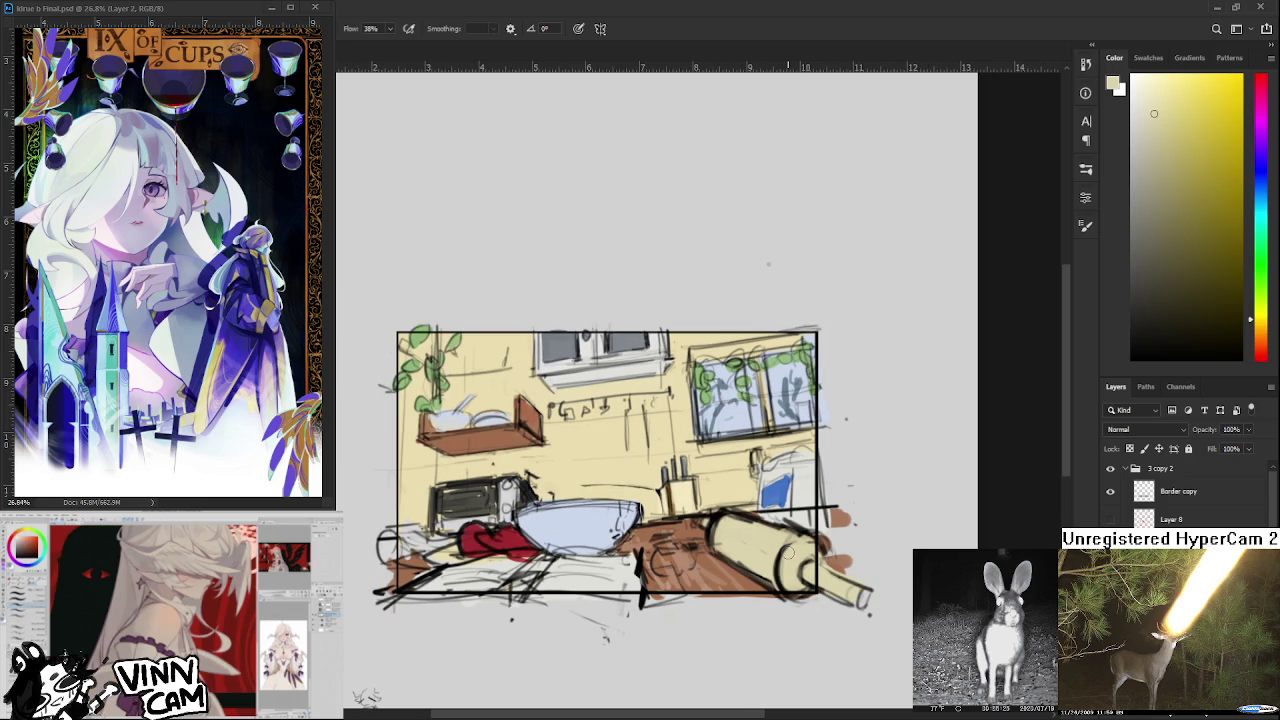
# Sample an orange, a muted brown and the rolling pin's cream tones.
pyautogui.scroll(-1, 788, 553)
pyautogui.scroll(2, 680, 498)
pyautogui.moveTo(675, 578); pyautogui.dragTo(683, 582)
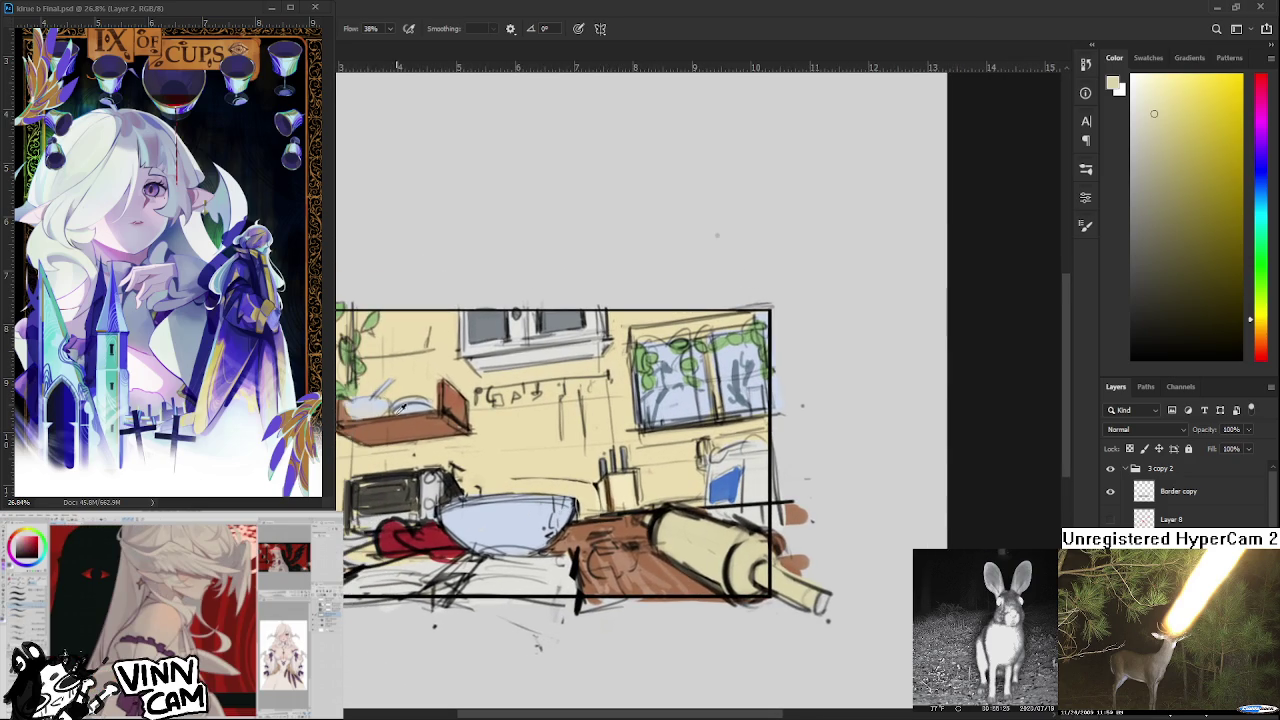
pyautogui.keyDown('alt'); pyautogui.click(421, 419); pyautogui.keyUp('alt')
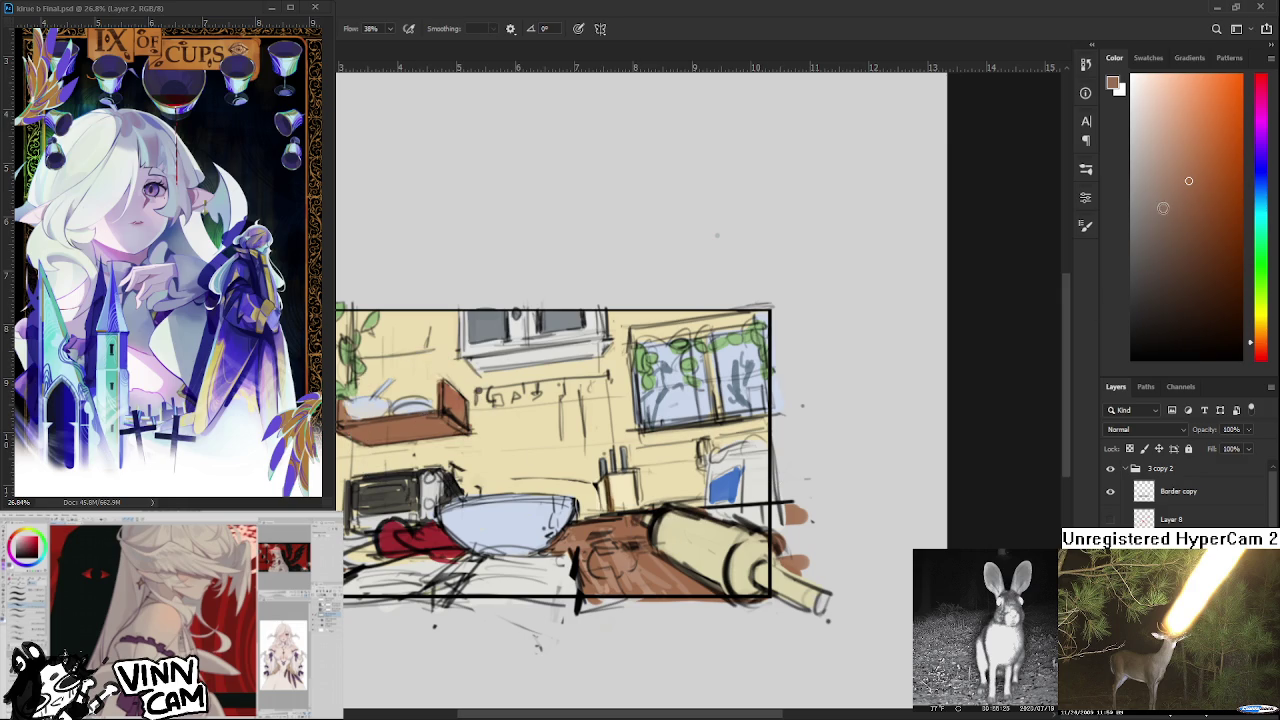
pyautogui.click(1166, 209)
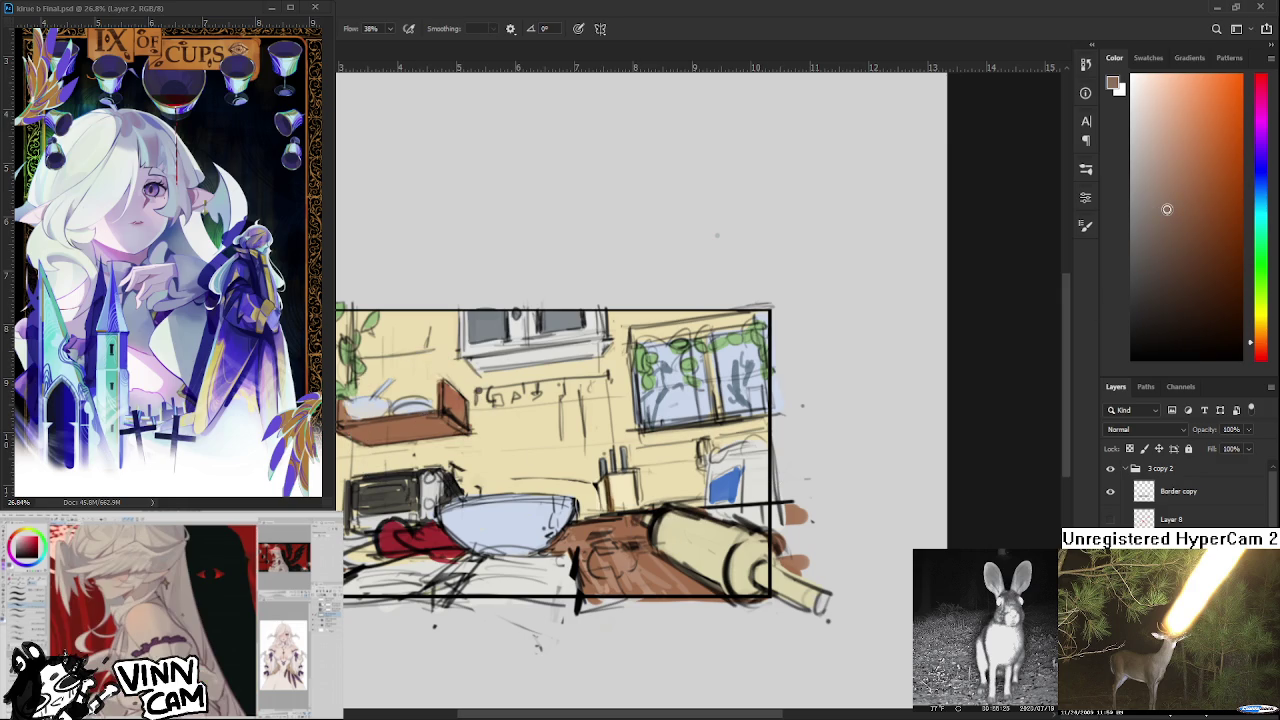
pyautogui.keyDown('alt'); pyautogui.click(690, 555); pyautogui.keyUp('alt')
pyautogui.keyDown('alt'); pyautogui.click(688, 537); pyautogui.keyUp('alt')
pyautogui.keyDown('alt'); pyautogui.click(680, 530); pyautogui.keyUp('alt')
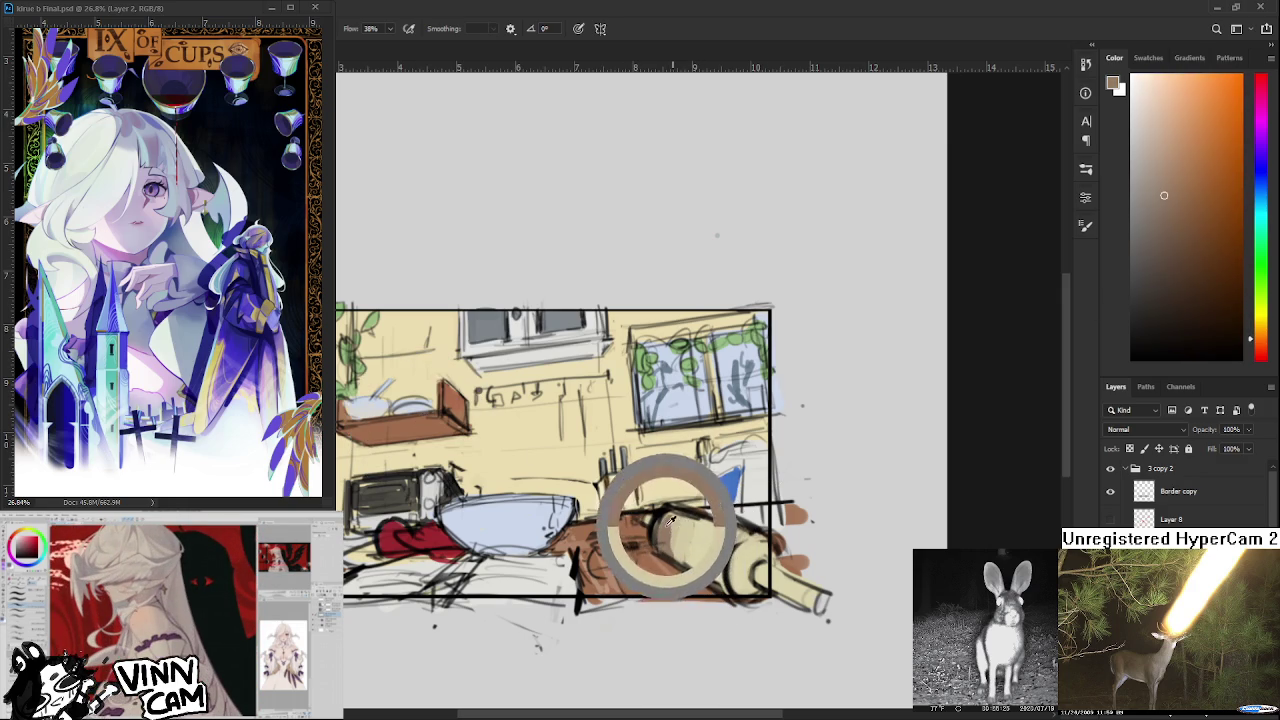
# Shade the rolling pin's right end with a darker orange-brown.
pyautogui.keyDown('alt'); pyautogui.click(662, 535); pyautogui.keyUp('alt')
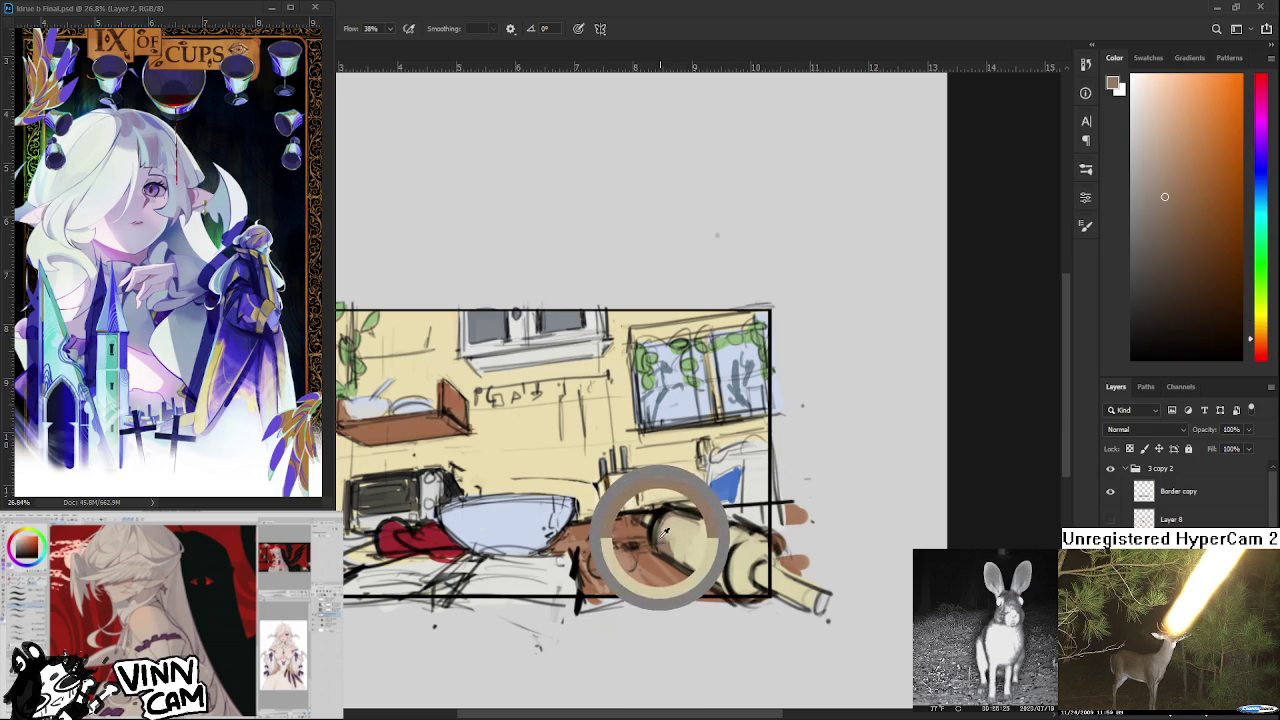
pyautogui.keyDown('alt'); pyautogui.click(728, 562); pyautogui.keyUp('alt')
pyautogui.keyDown('alt'); pyautogui.click(730, 563); pyautogui.keyUp('alt')
pyautogui.moveTo(700, 555); pyautogui.dragTo(730, 588)
pyautogui.moveTo(735, 540)
pyautogui.mouseDown()
pyautogui.moveTo(740, 592)
pyautogui.moveTo(770, 574)
pyautogui.moveTo(755, 565)
pyautogui.mouseUp()
pyautogui.keyDown('alt'); pyautogui.click(774, 580); pyautogui.keyUp('alt')
pyautogui.keyDown('alt'); pyautogui.click(776, 586); pyautogui.keyUp('alt')
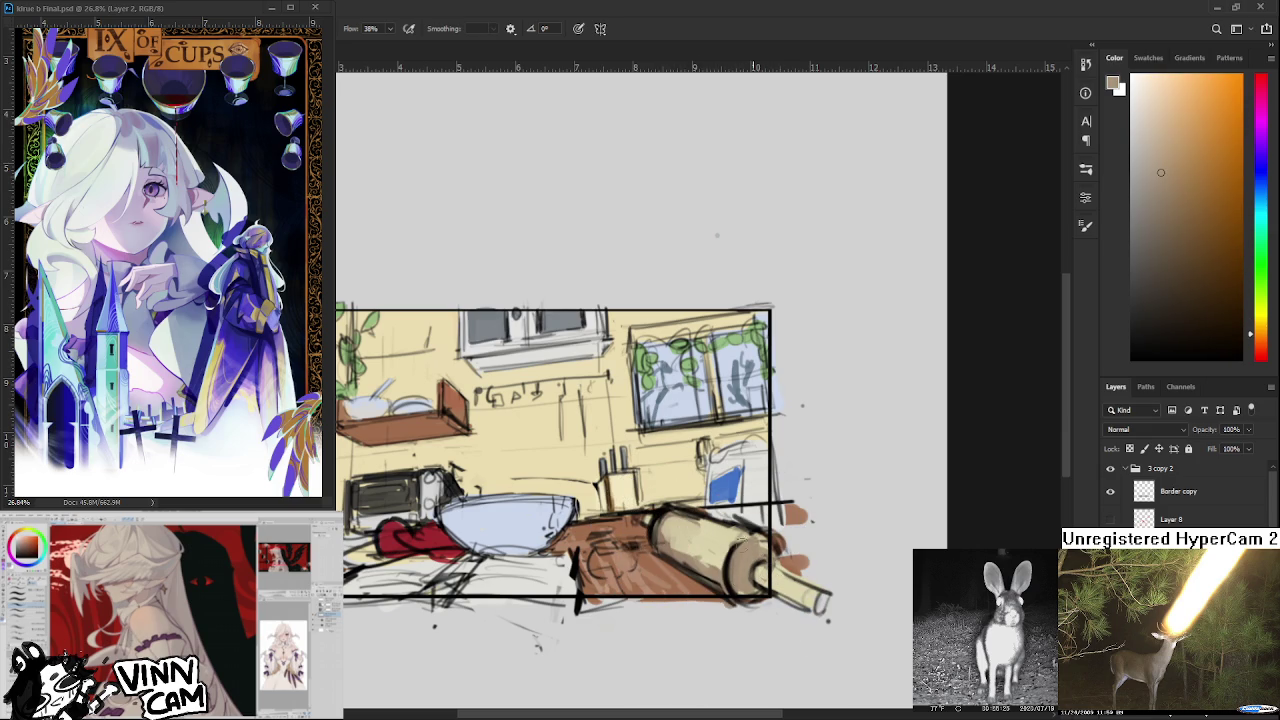
# Dab a light yellow highlight on the rolling pin and zoom out.
pyautogui.keyDown('alt'); pyautogui.click(728, 538); pyautogui.keyUp('alt')
pyautogui.click(694, 548)
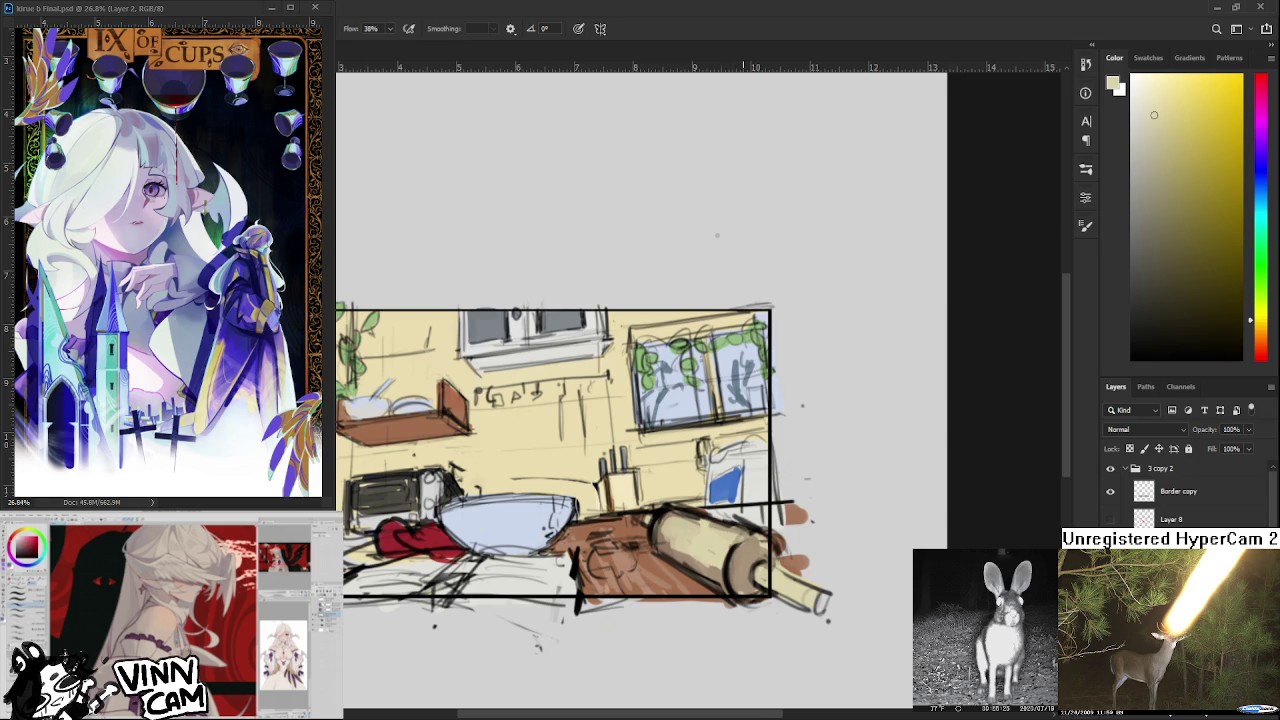
pyautogui.hotkey('ctrl', '-')
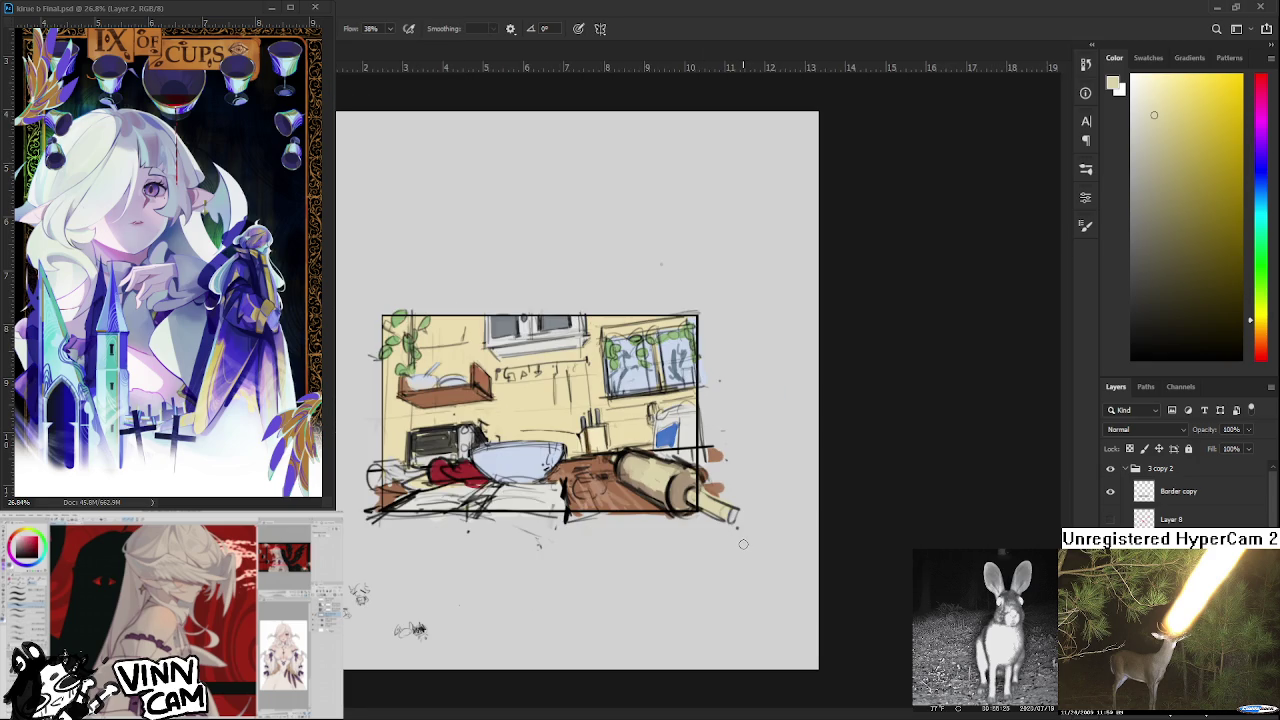
# Sample orange-brown and add small dark strokes near the rolling pin's end.
pyautogui.keyDown('alt'); pyautogui.click(688, 488); pyautogui.keyUp('alt')
pyautogui.moveTo(688, 498); pyautogui.dragTo(726, 512)
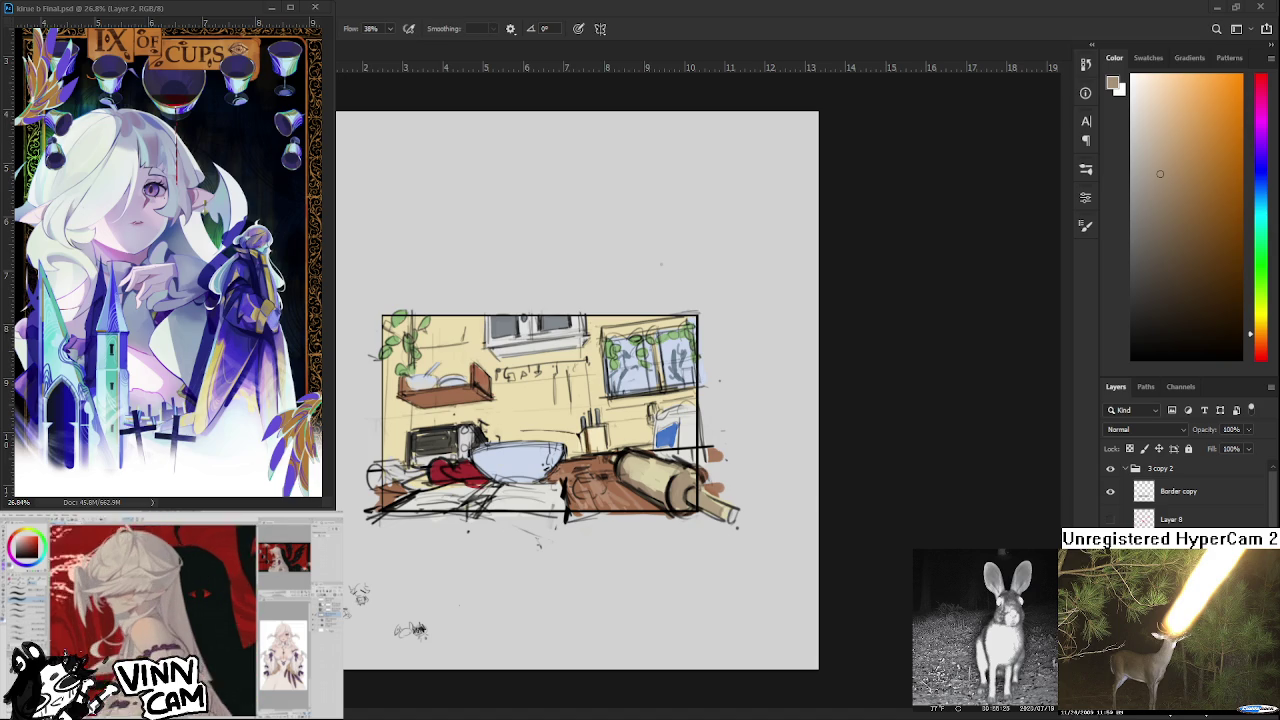
# Sample the fridge's blue and pale tones and paint a light stroke on its left edge.
pyautogui.scroll(1, 706, 480)
pyautogui.scroll(1, 706, 480)
pyautogui.moveTo(706, 485); pyautogui.dragTo(785, 563)
pyautogui.scroll(-1, 785, 563)
pyautogui.scroll(-1, 785, 563)
pyautogui.scroll(1, 785, 563)
pyautogui.keyDown('alt'); pyautogui.click(780, 487); pyautogui.keyUp('alt')
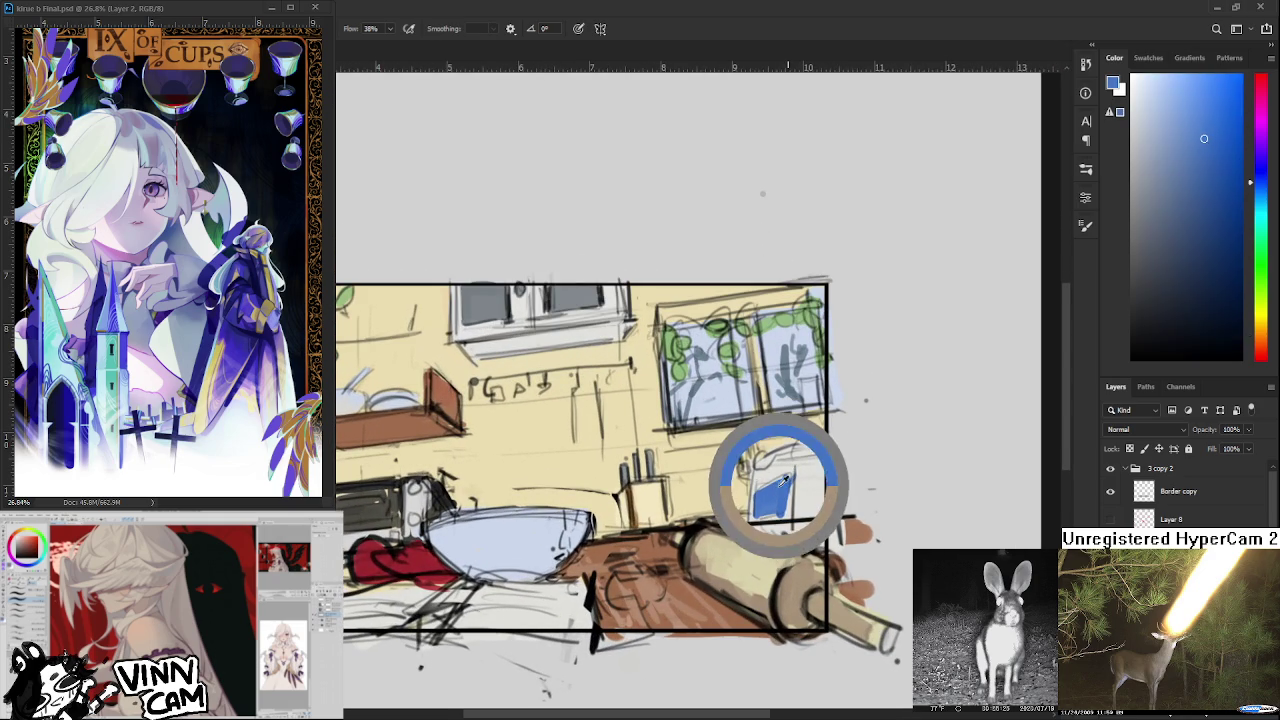
pyautogui.moveTo(781, 488)
pyautogui.mouseDown()
pyautogui.moveTo(778, 508)
pyautogui.moveTo(760, 507)
pyautogui.moveTo(780, 490)
pyautogui.mouseUp()
pyautogui.keyDown('alt'); pyautogui.click(805, 508); pyautogui.keyUp('alt')
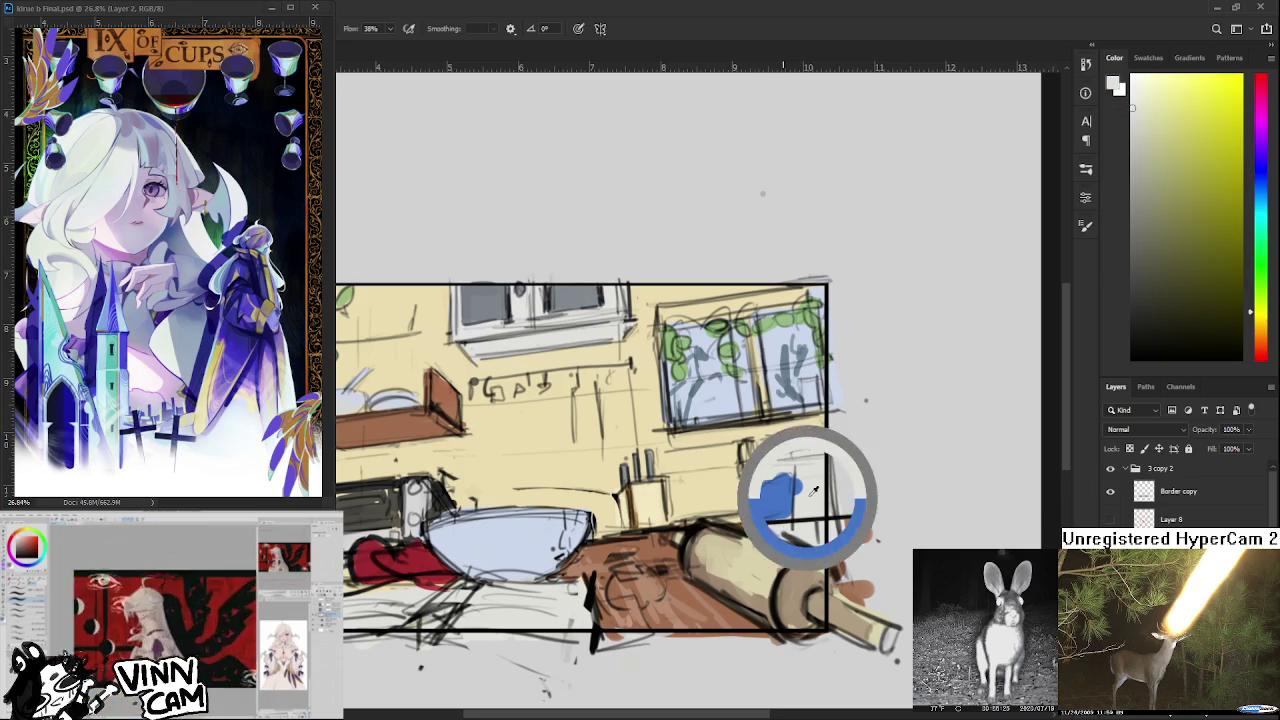
pyautogui.keyDown('alt'); pyautogui.click(805, 468); pyautogui.keyUp('alt')
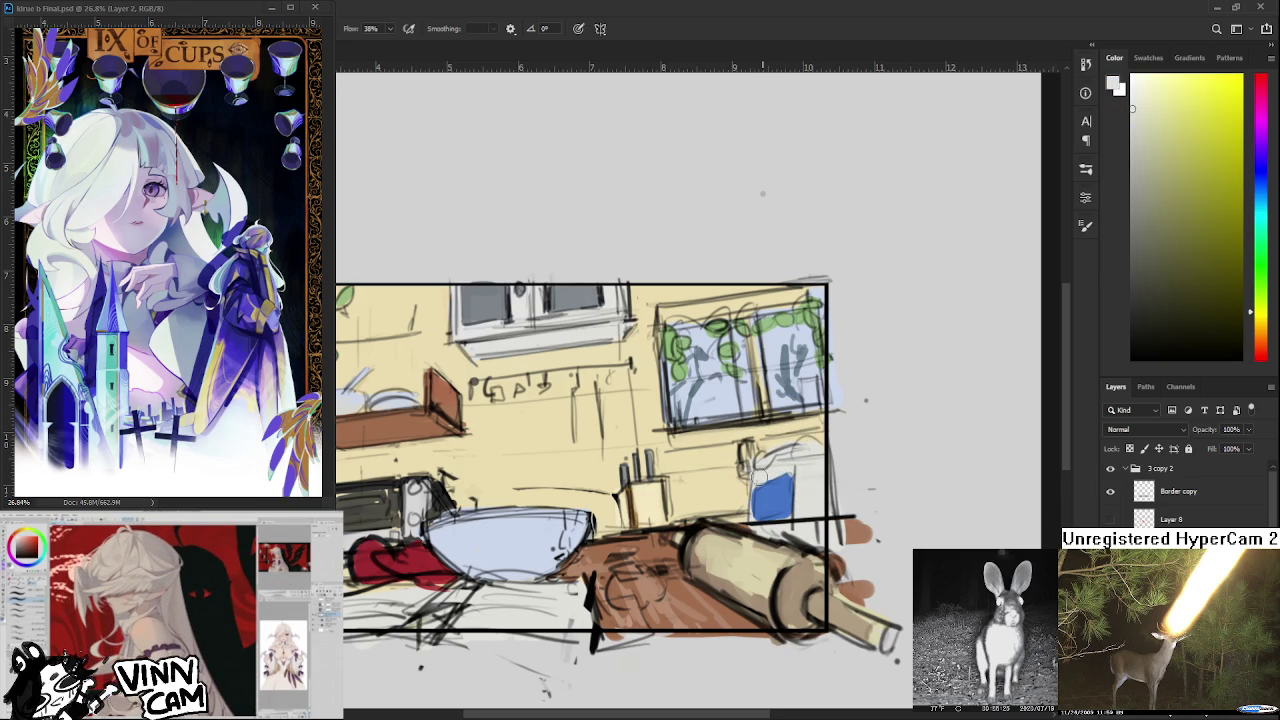
pyautogui.keyDown('alt'); pyautogui.click(785, 505); pyautogui.keyUp('alt')
pyautogui.moveTo(785, 505); pyautogui.dragTo(757, 468)
pyautogui.moveTo(755, 486); pyautogui.dragTo(752, 520)
# Sample the beige wall colour, then switch to a nearly white painting colour.
pyautogui.scroll(-2, 790, 500)
pyautogui.scroll(-2, 797, 517)
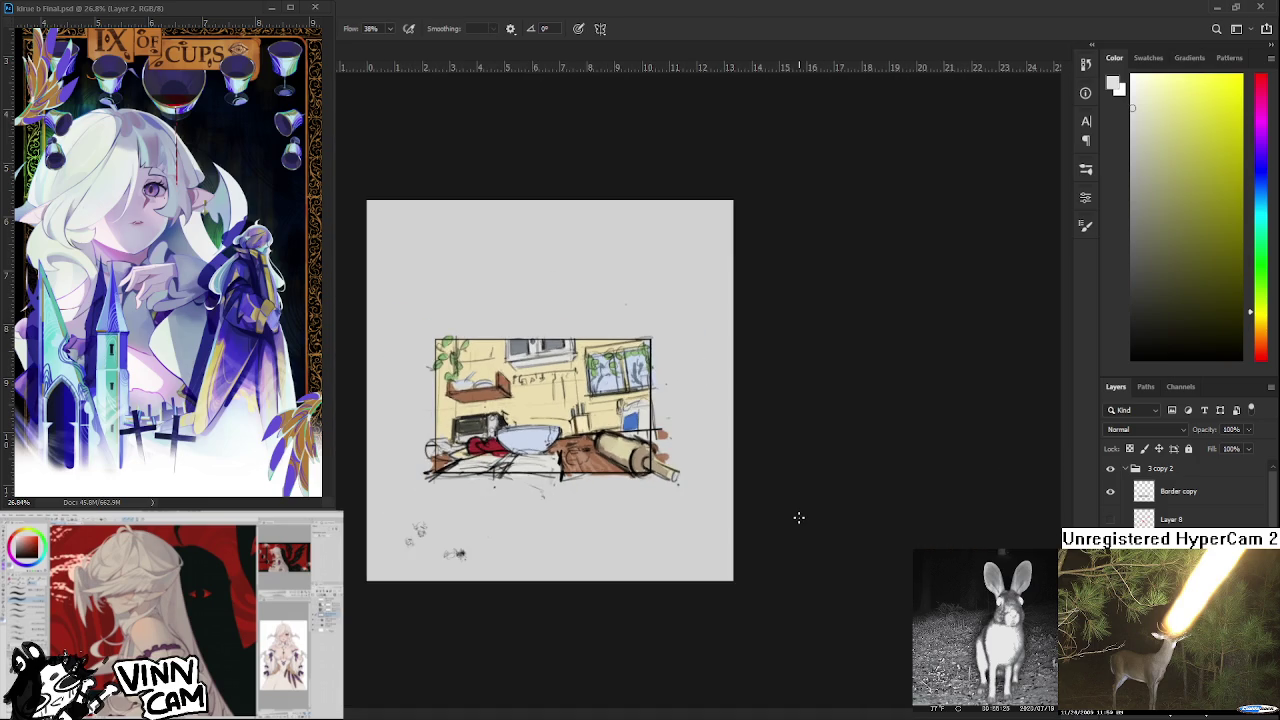
pyautogui.scroll(4, 797, 517)
pyautogui.scroll(1, 588, 420)
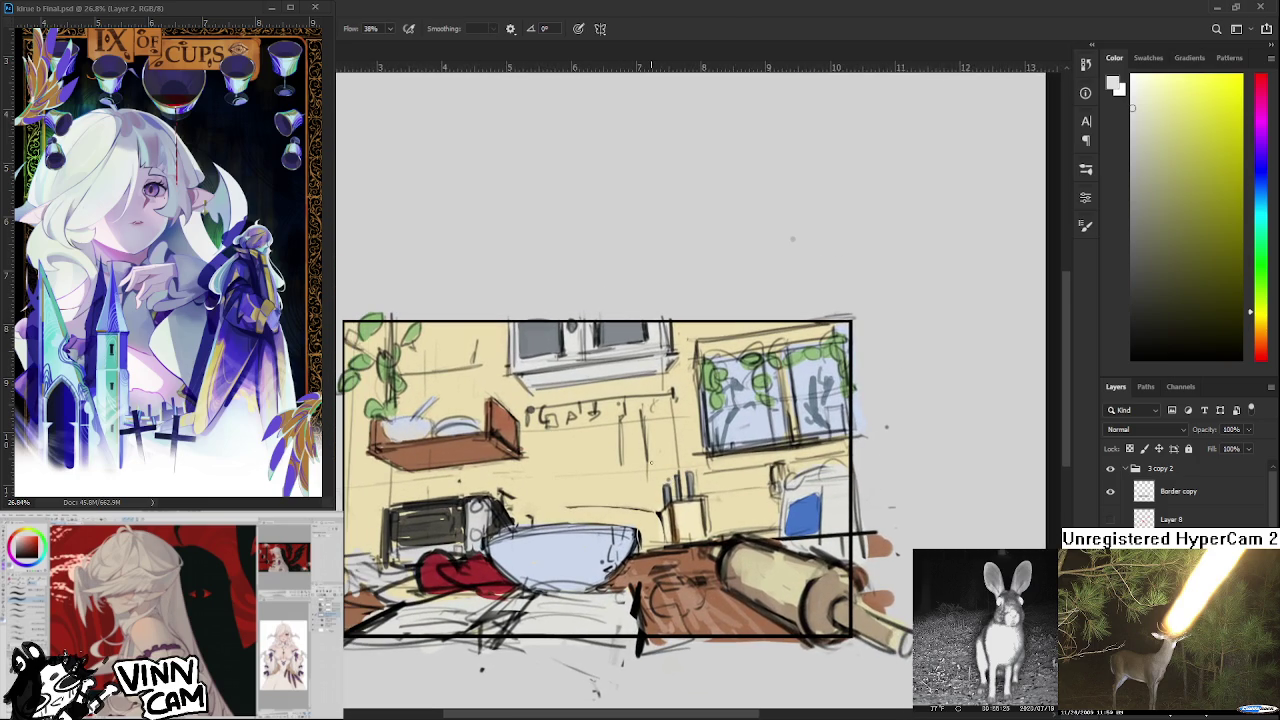
pyautogui.scroll(-2, 651, 462)
pyautogui.scroll(-2, 651, 462)
pyautogui.scroll(3, 420, 530)
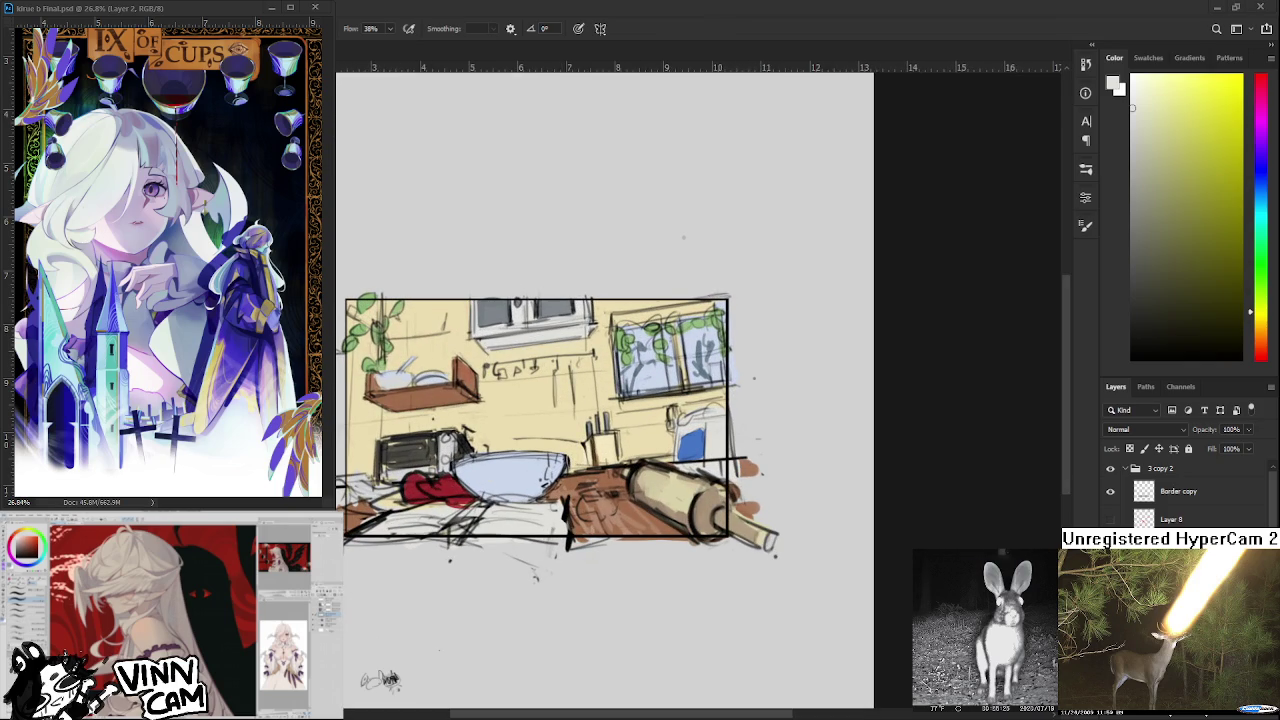
pyautogui.scroll(3, 425, 380)
pyautogui.scroll(3, 425, 380)
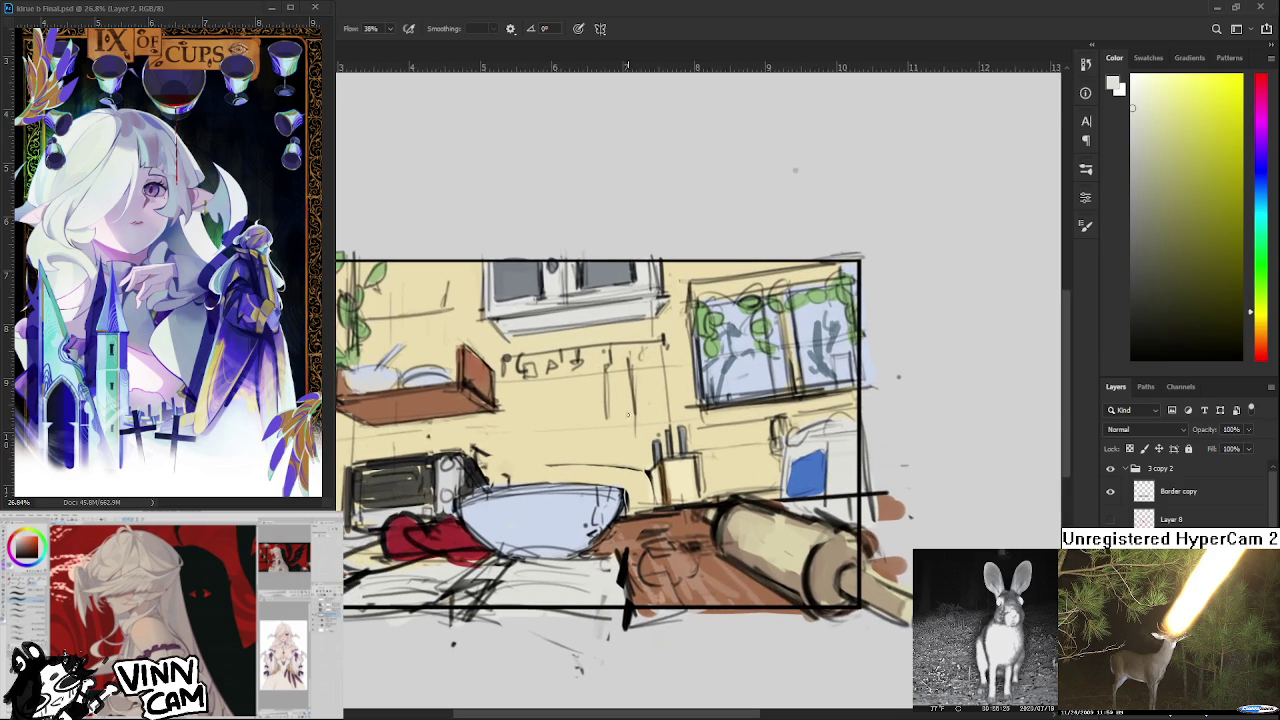
pyautogui.keyDown('alt'); pyautogui.click(556, 403); pyautogui.keyUp('alt')
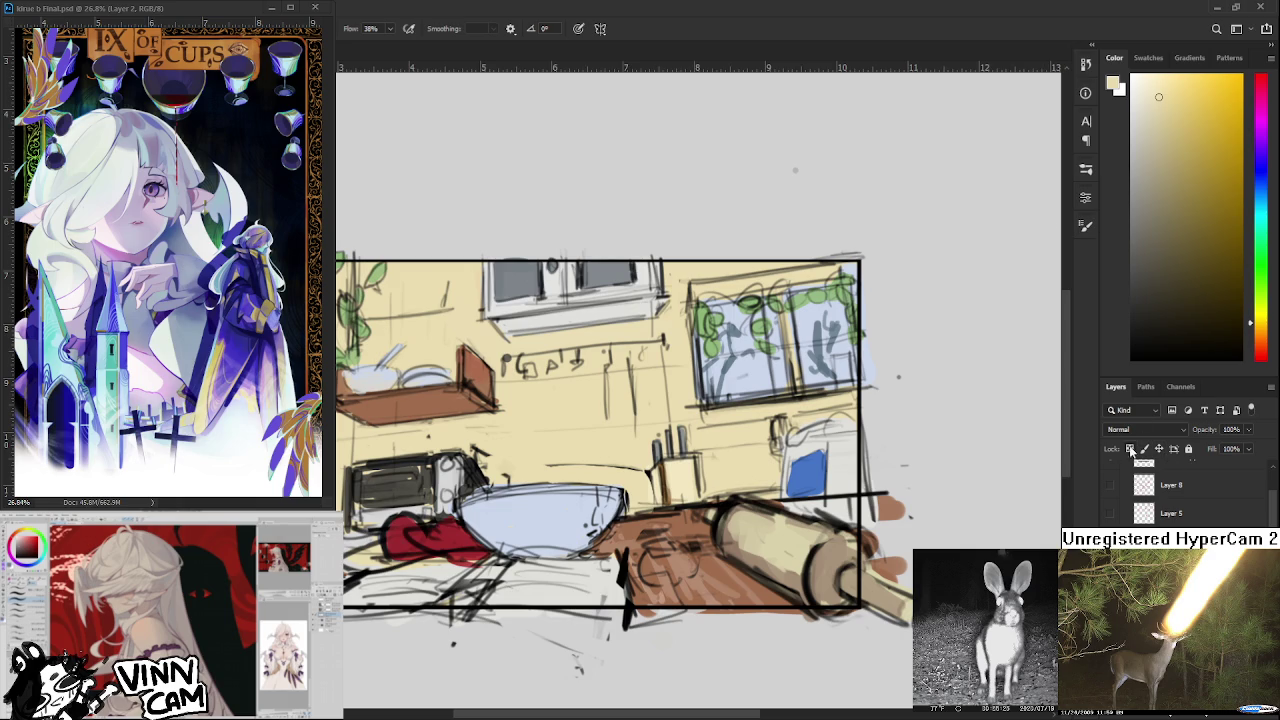
pyautogui.click(1141, 85)
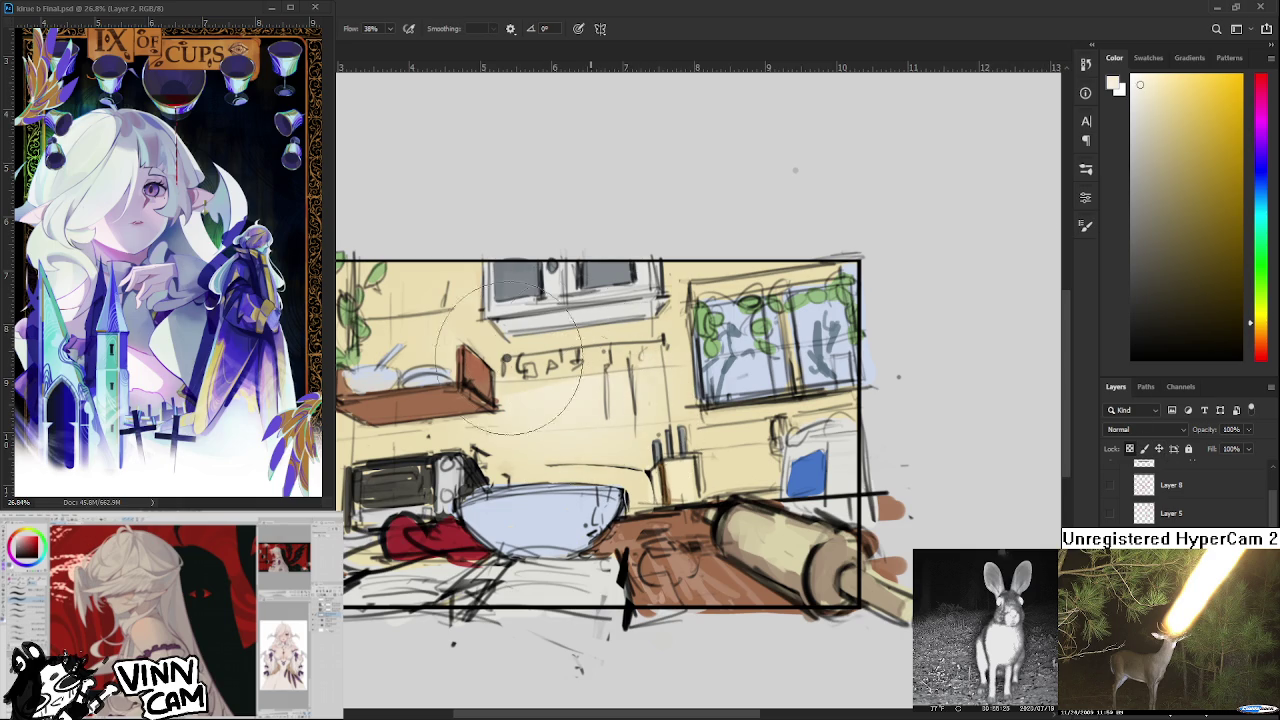
# Eyedrop a pale cream from the wall area of the sketch.
pyautogui.scroll(-3, 535, 348)
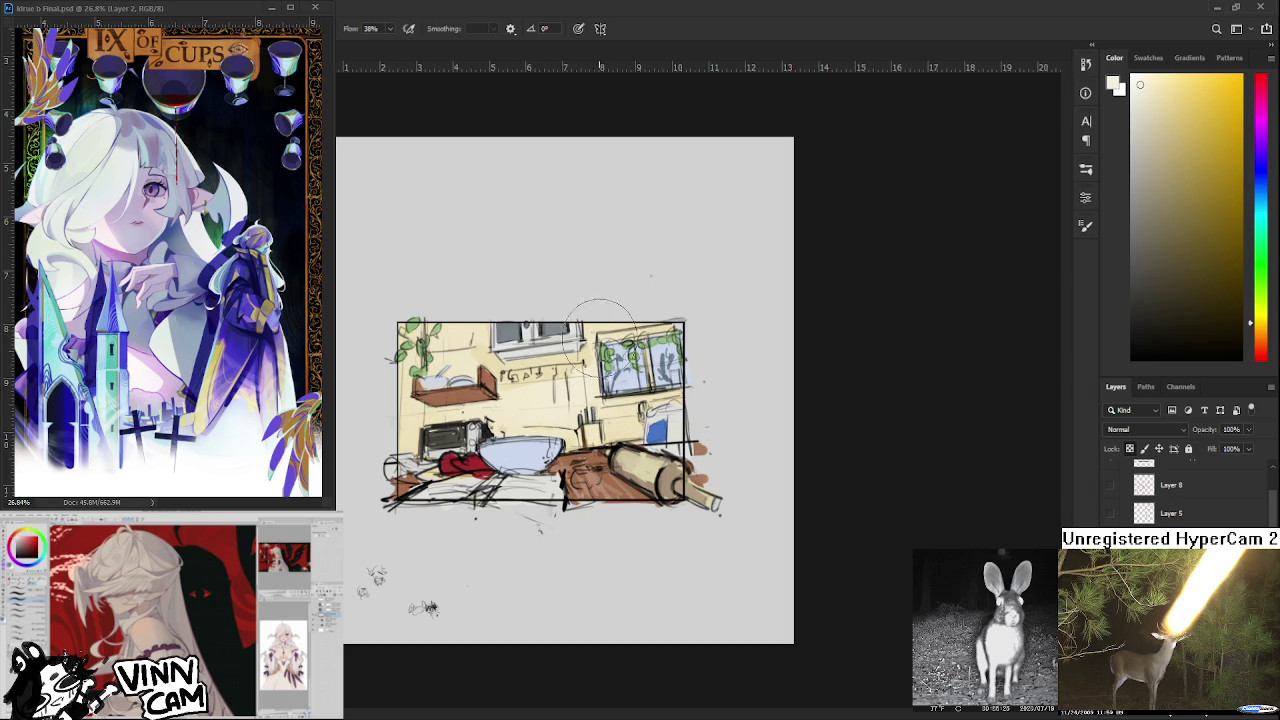
pyautogui.scroll(2, 566, 415)
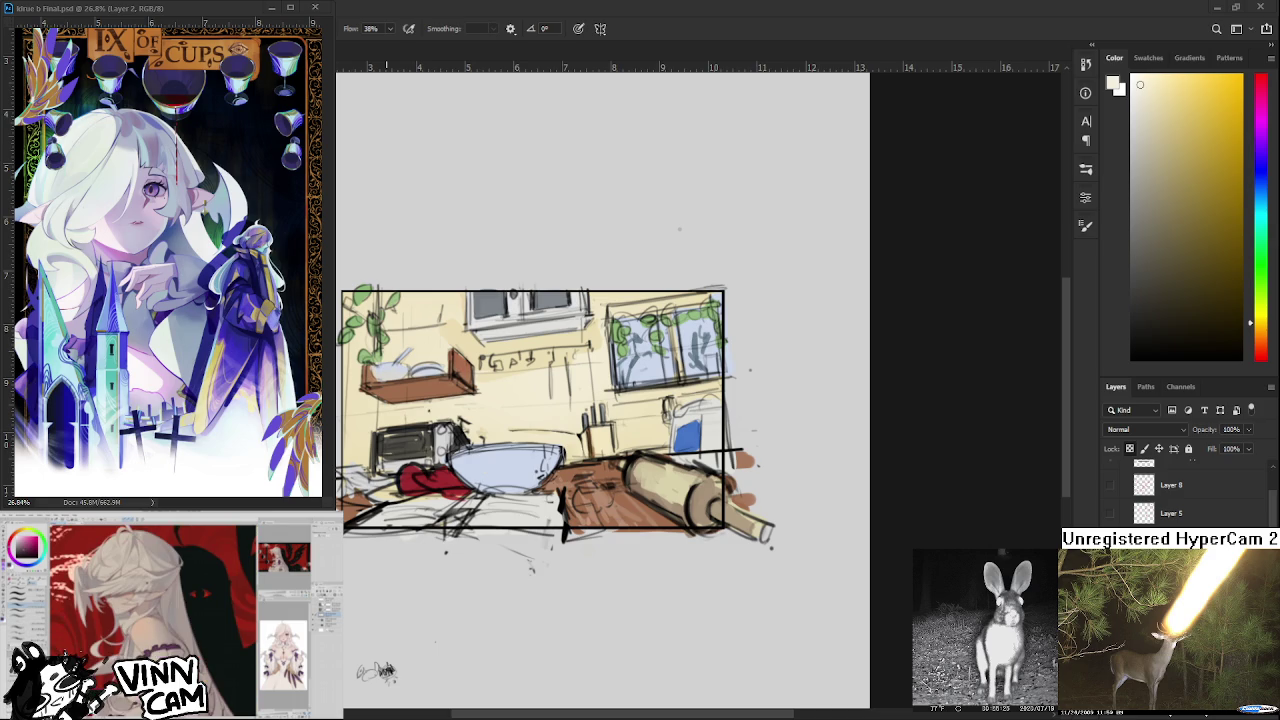
pyautogui.scroll(-2, 521, 386)
pyautogui.keyDown('alt'); pyautogui.click(520, 387); pyautogui.keyUp('alt')
pyautogui.scroll(1, 516, 393)
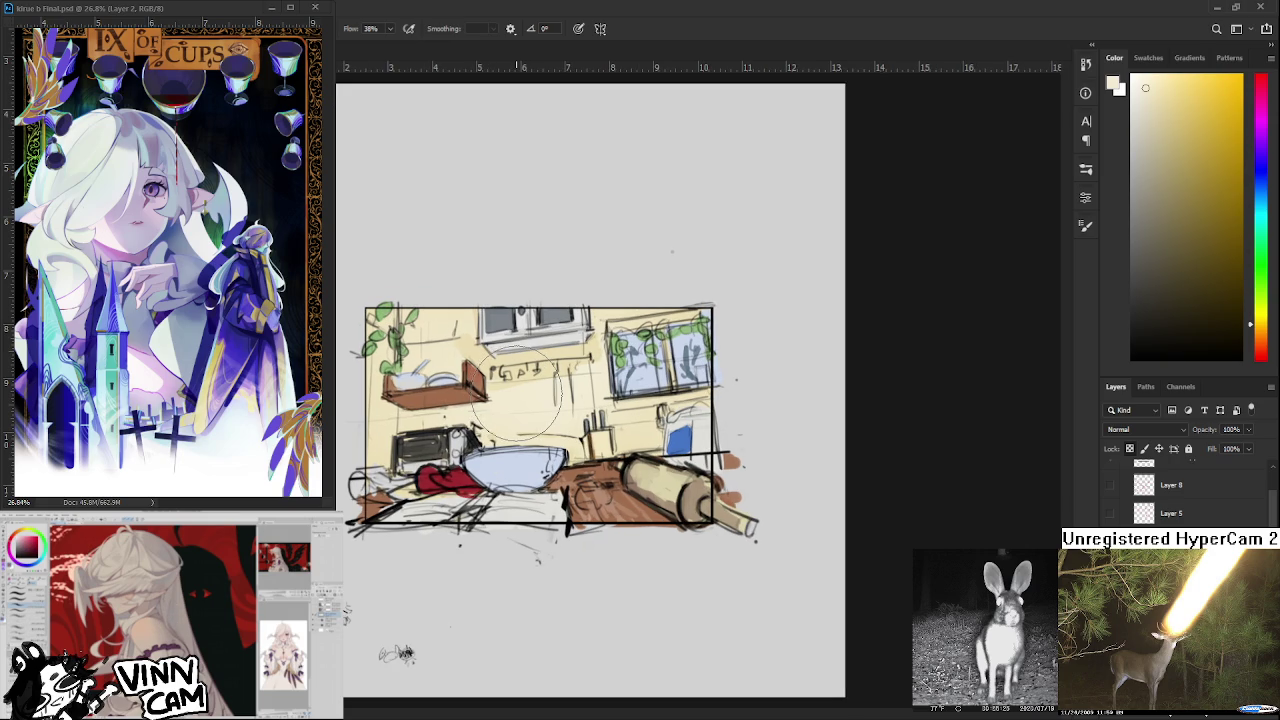
# Reframe the view on the kitchen sketch and switch to the Eraser tool (E).
pyautogui.scroll(1, 520, 400)
pyautogui.moveTo(541, 385); pyautogui.dragTo(567, 433)
pyautogui.press('e')
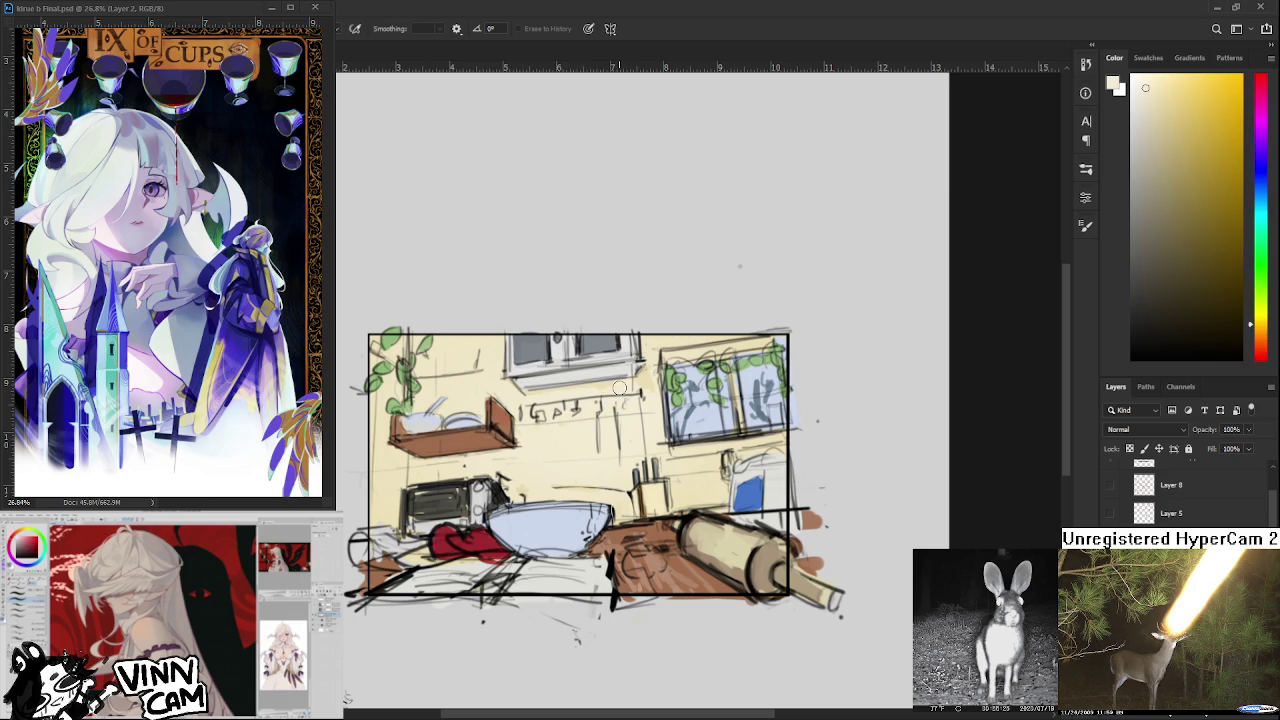
pyautogui.scroll(-1, 638, 432)
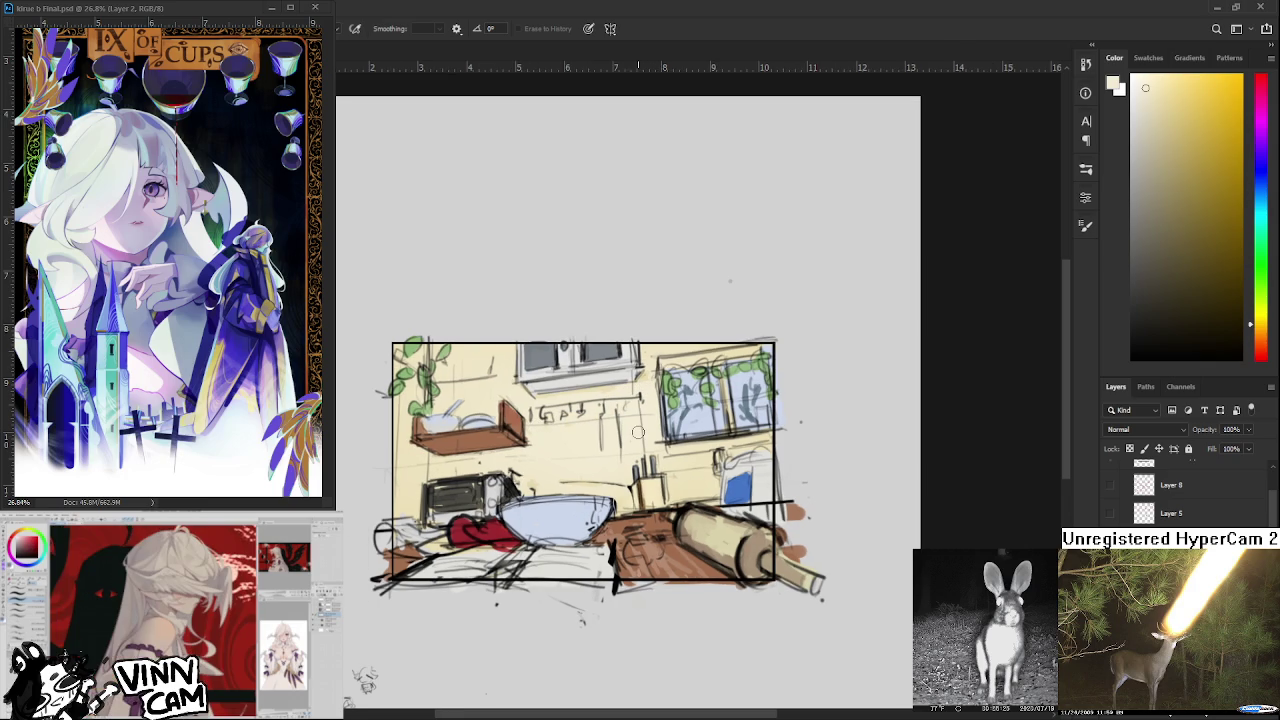
pyautogui.scroll(-2, 638, 432)
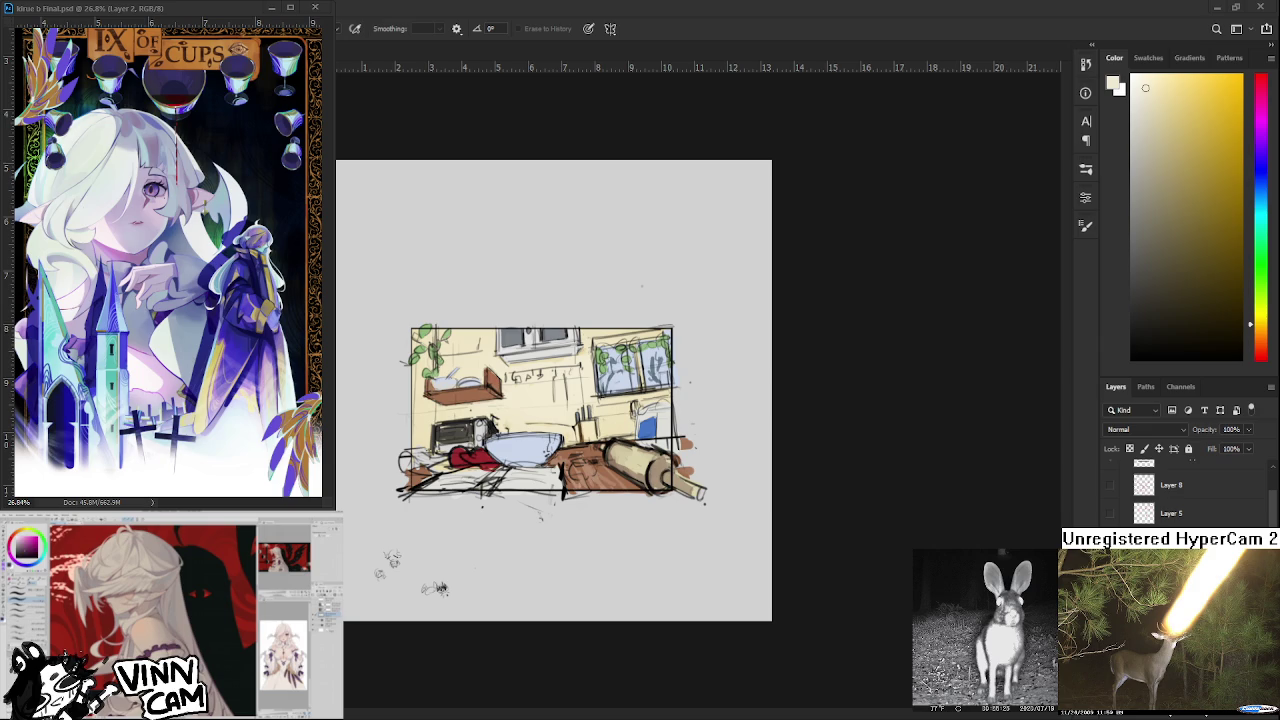
pyautogui.scroll(2, 616, 316)
# Choose a brown, use a smaller brush, and paint along the window's top frame.
pyautogui.scroll(2, 616, 316)
pyautogui.scroll(2, 616, 316)
pyautogui.scroll(1, 616, 316)
pyautogui.click(1175, 205)
pyautogui.moveTo(1254, 324); pyautogui.dragTo(1254, 338)
pyautogui.moveTo(1209, 263); pyautogui.dragTo(1187, 221)
pyautogui.press('b')
pyautogui.press('[')
pyautogui.press('[')
pyautogui.press('[')
pyautogui.press('[')
pyautogui.moveTo(583, 396); pyautogui.dragTo(684, 362)
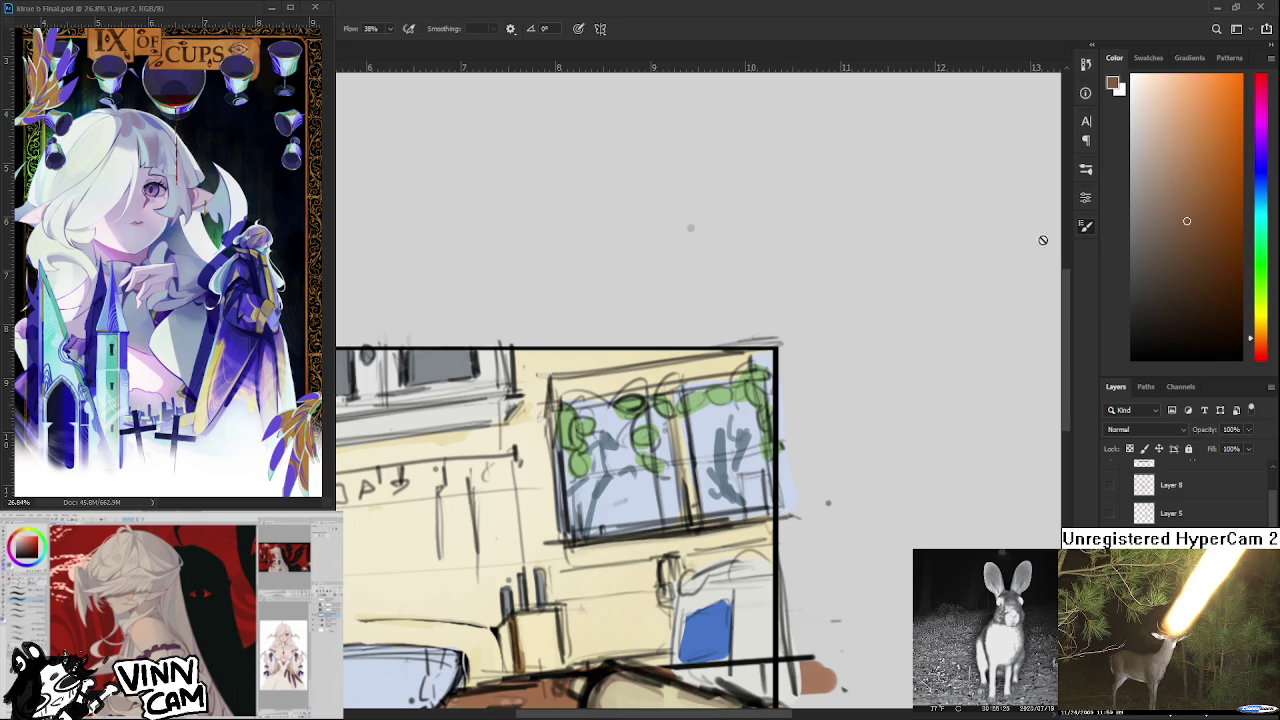
# Switch to a greyer brown and thicken the window's top frame and middle bar.
pyautogui.moveTo(1181, 244); pyautogui.dragTo(1175, 207)
pyautogui.moveTo(562, 388); pyautogui.dragTo(745, 358)
pyautogui.moveTo(640, 368)
pyautogui.mouseDown()
pyautogui.moveTo(745, 365)
pyautogui.moveTo(584, 376)
pyautogui.moveTo(726, 376)
pyautogui.moveTo(756, 350)
pyautogui.moveTo(782, 362)
pyautogui.moveTo(643, 391)
pyautogui.mouseUp()
pyautogui.keyDown('alt'); pyautogui.click(600, 390); pyautogui.keyUp('alt')
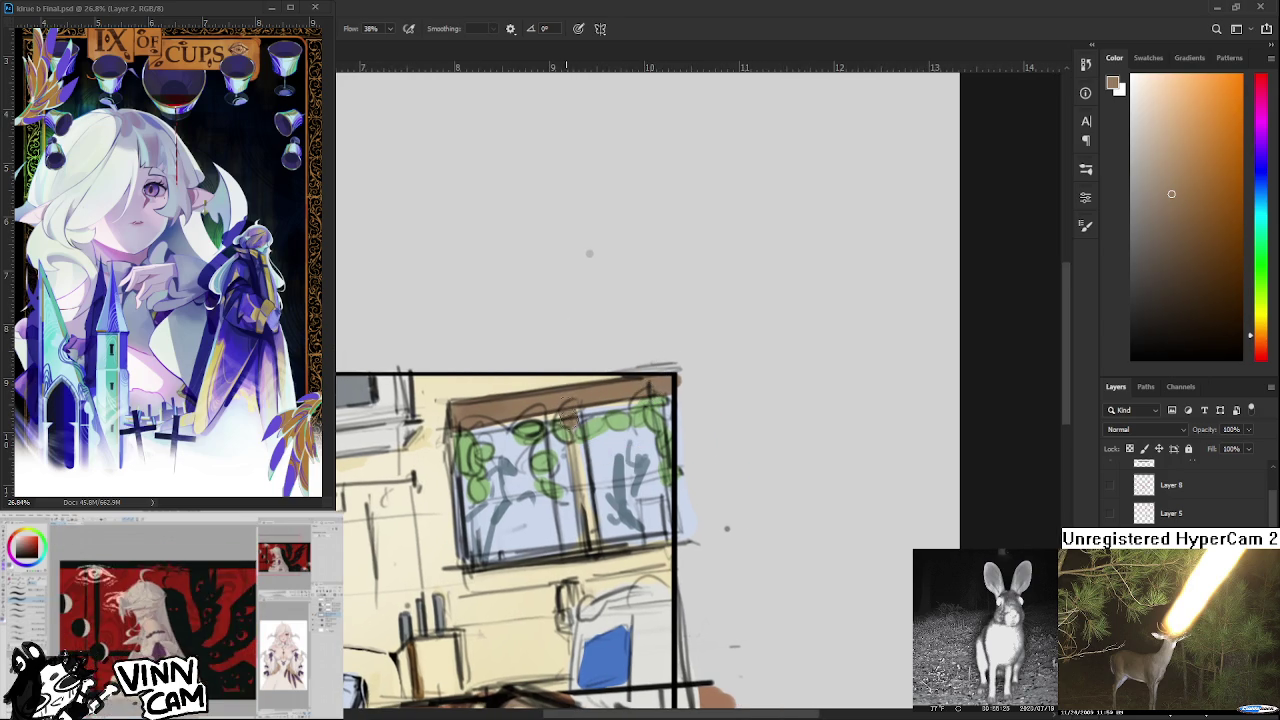
pyautogui.moveTo(575, 466); pyautogui.dragTo(635, 452)
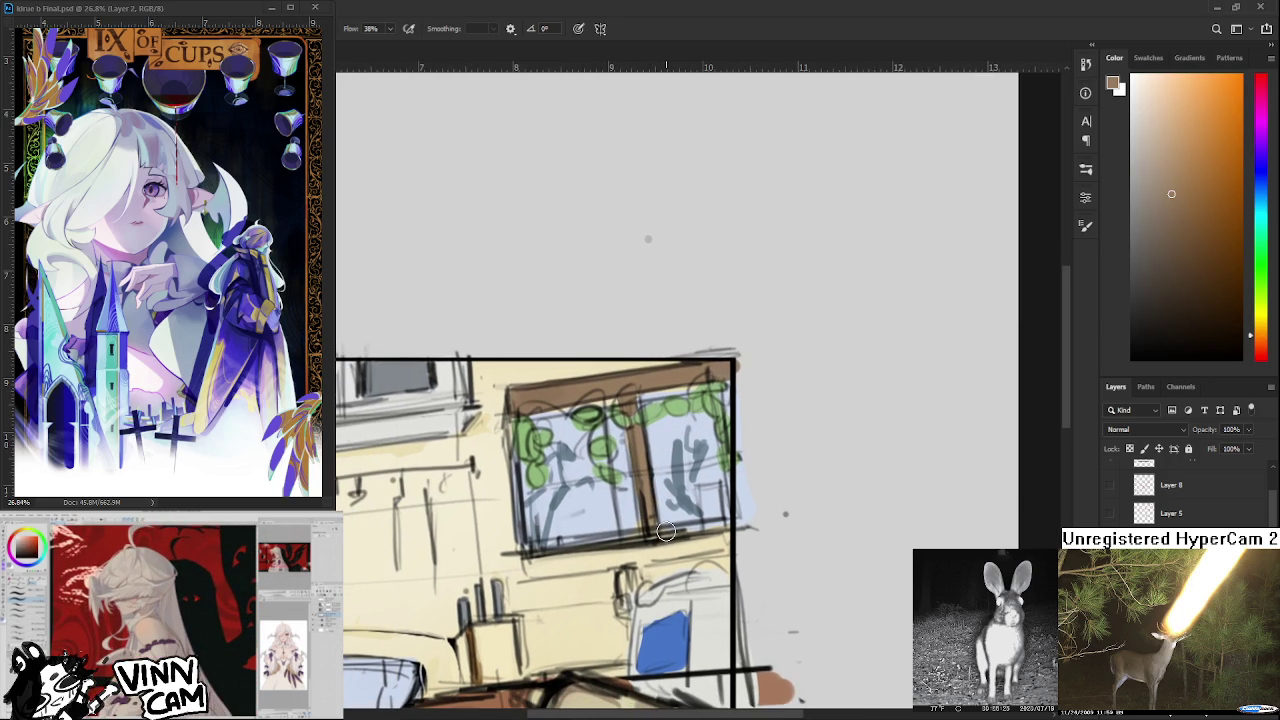
pyautogui.scroll(-1, 668, 532)
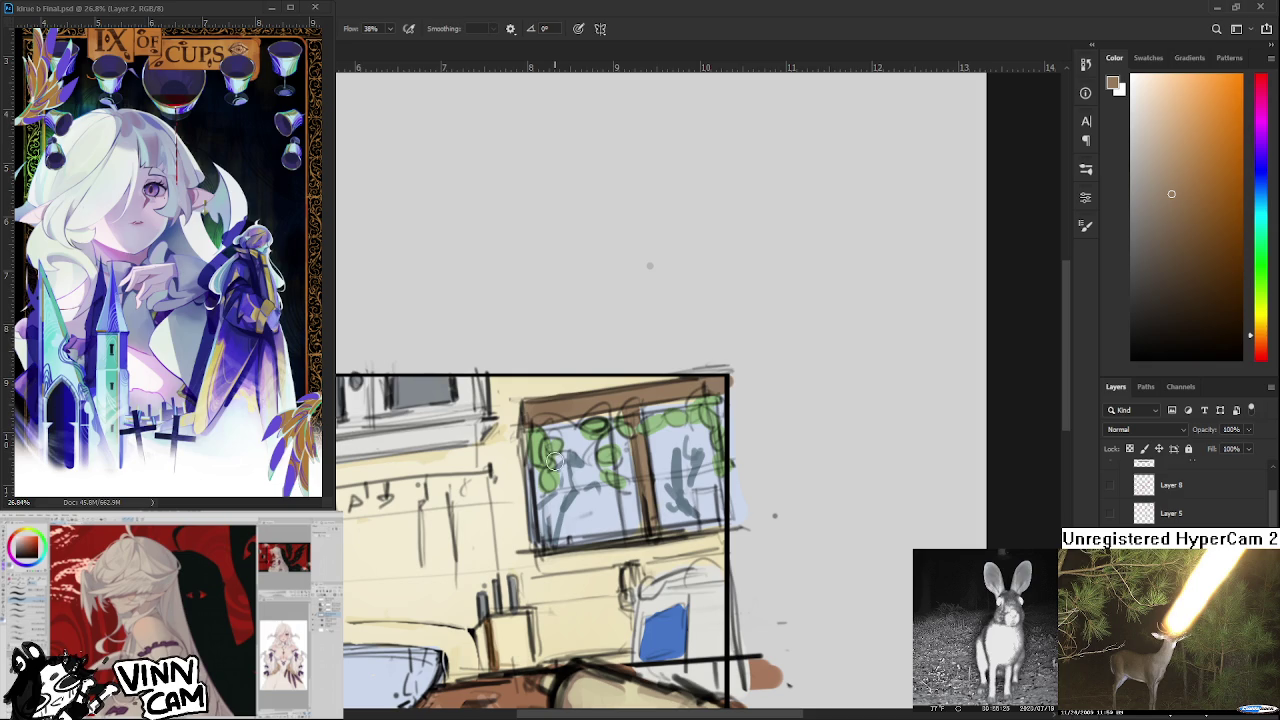
pyautogui.scroll(-1, 553, 460)
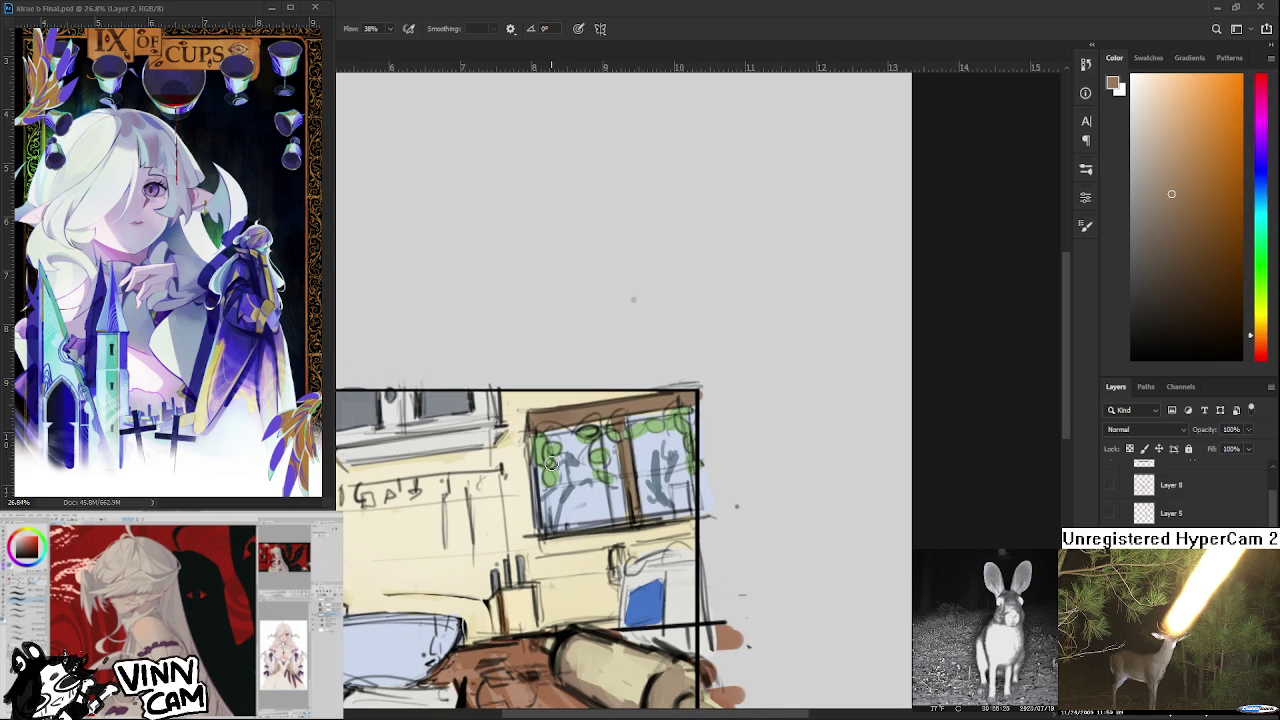
pyautogui.scroll(-2, 636, 484)
pyautogui.scroll(1, 650, 452)
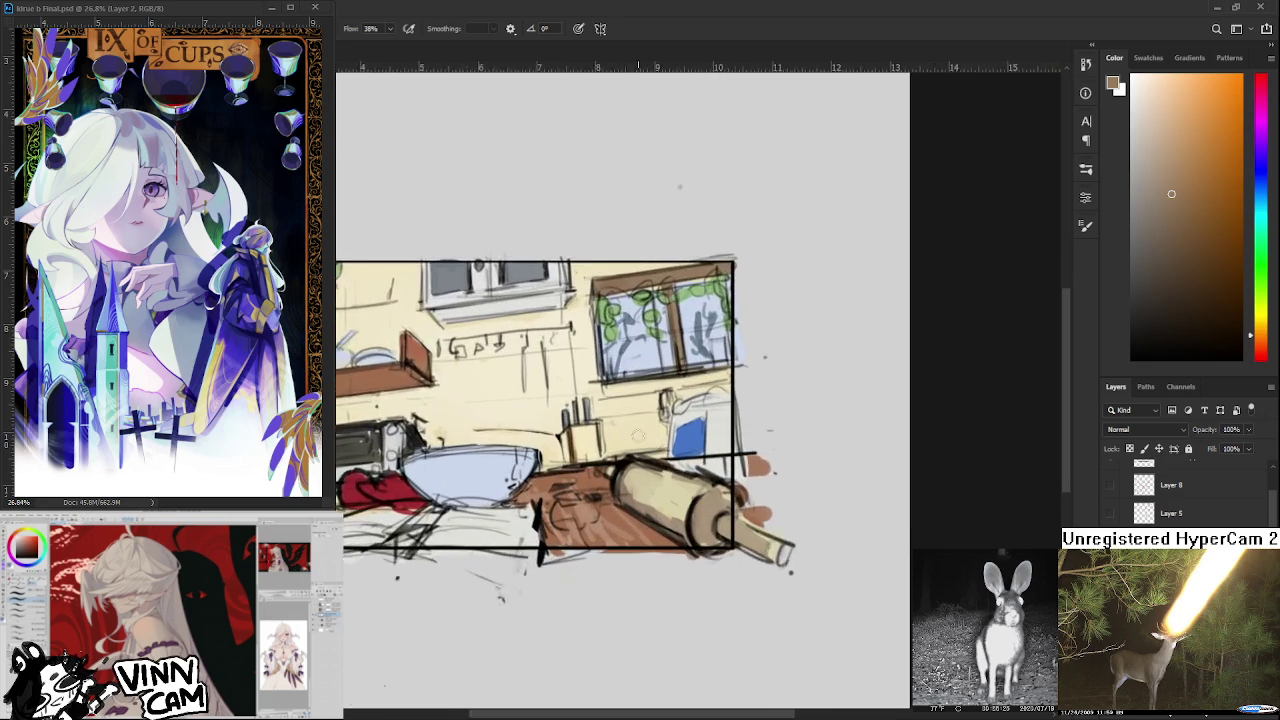
# Choose a light grey and darken the kettle handle with it.
pyautogui.scroll(1, 640, 436)
pyautogui.scroll(2, 627, 426)
pyautogui.scroll(1, 656, 530)
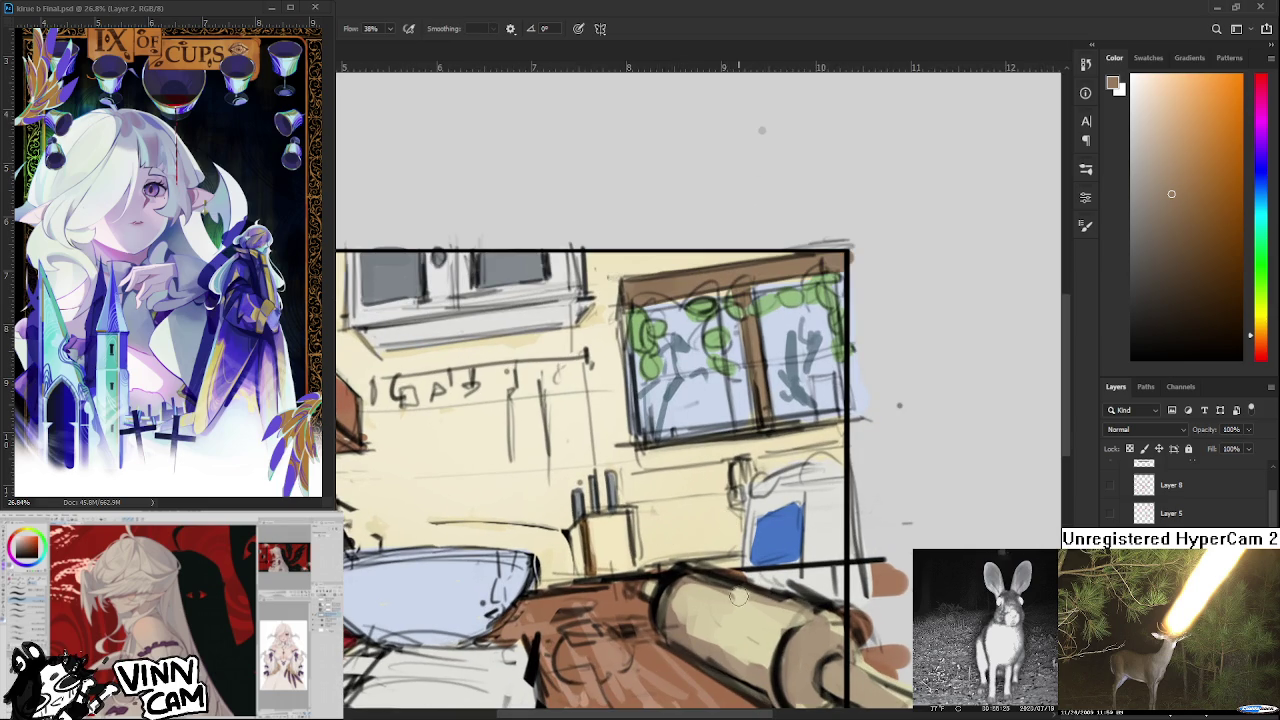
pyautogui.click(1131, 218)
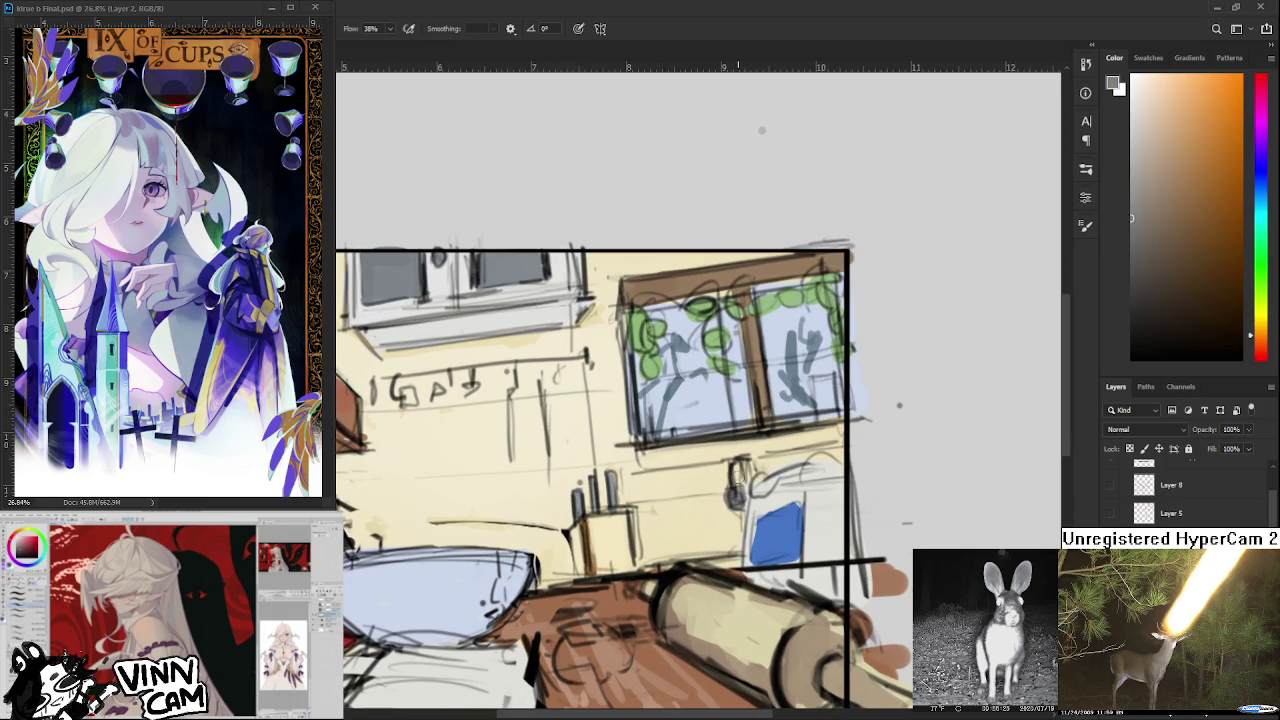
pyautogui.moveTo(734, 462)
pyautogui.mouseDown()
pyautogui.moveTo(738, 495)
pyautogui.moveTo(748, 463)
pyautogui.mouseUp()
pyautogui.keyDown('alt'); pyautogui.click(757, 486); pyautogui.keyUp('alt')
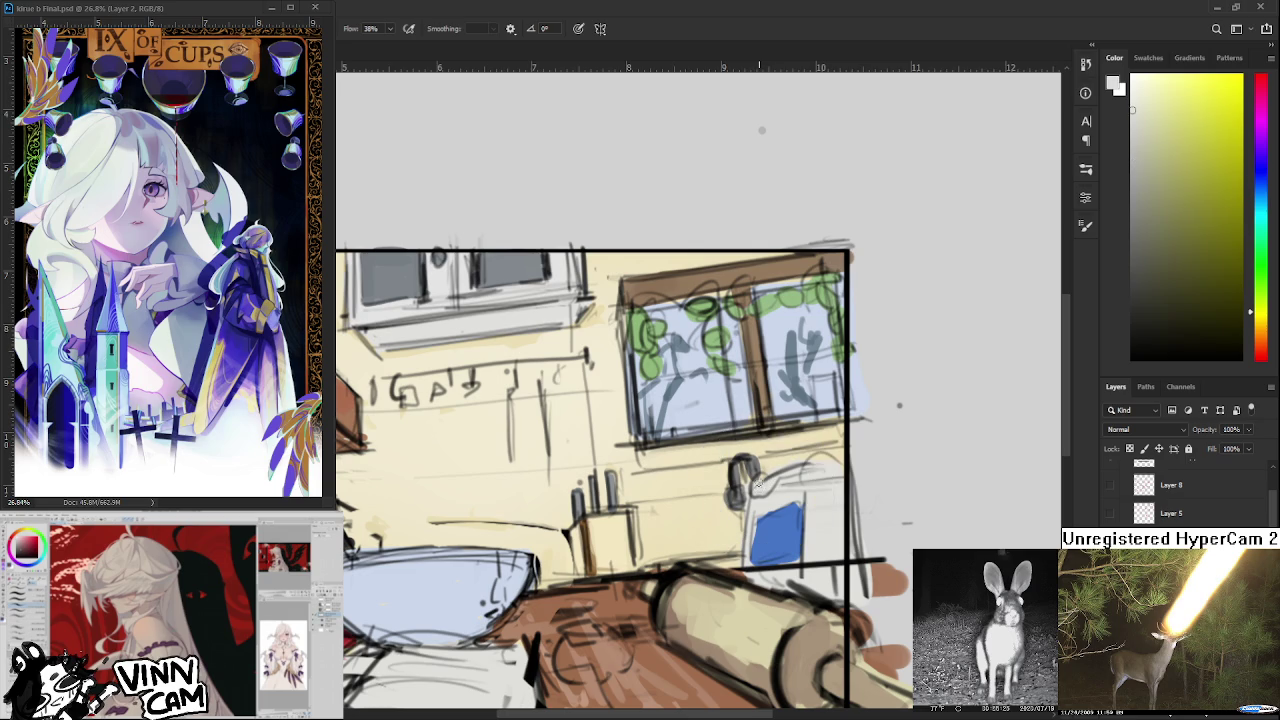
# Sample a warm light yellow and draw strokes along the counter edge.
pyautogui.scroll(-3, 790, 480)
pyautogui.scroll(-2, 790, 480)
pyautogui.scroll(3, 648, 474)
pyautogui.scroll(2, 648, 474)
pyautogui.scroll(1, 648, 474)
pyautogui.keyDown('alt'); pyautogui.click(617, 362); pyautogui.keyUp('alt')
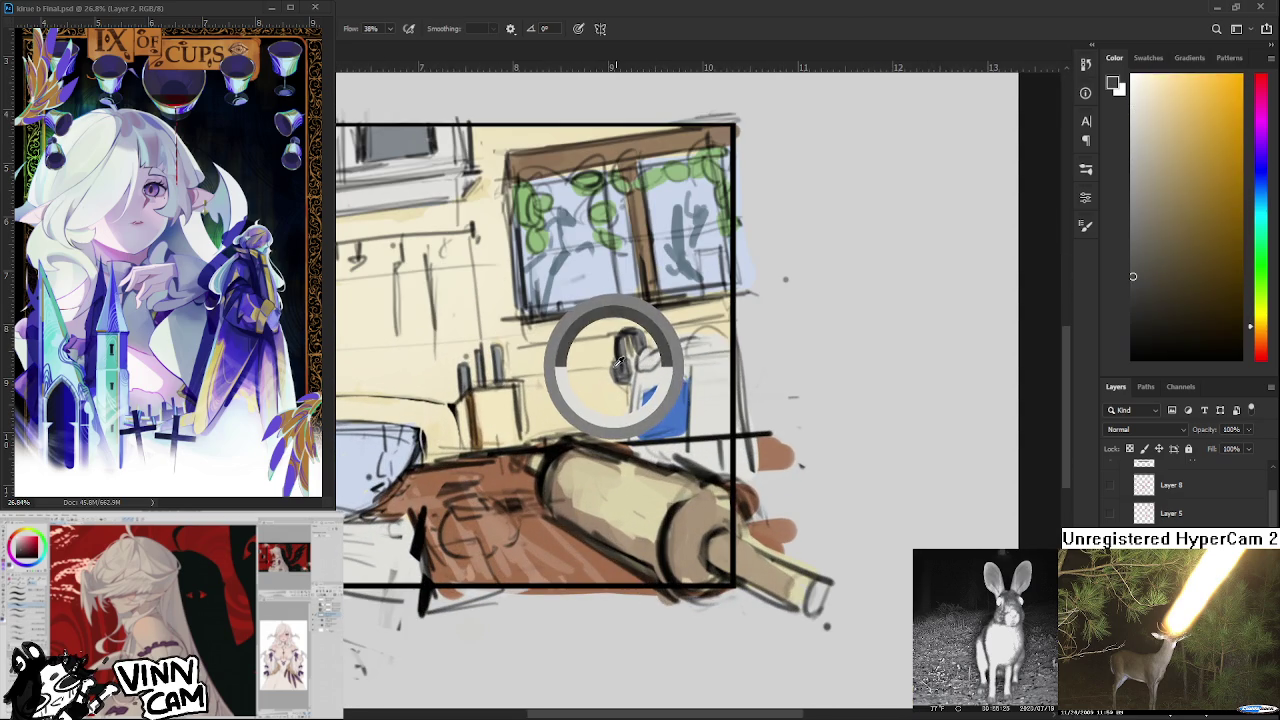
pyautogui.scroll(2, 736, 474)
pyautogui.moveTo(642, 503); pyautogui.dragTo(755, 492)
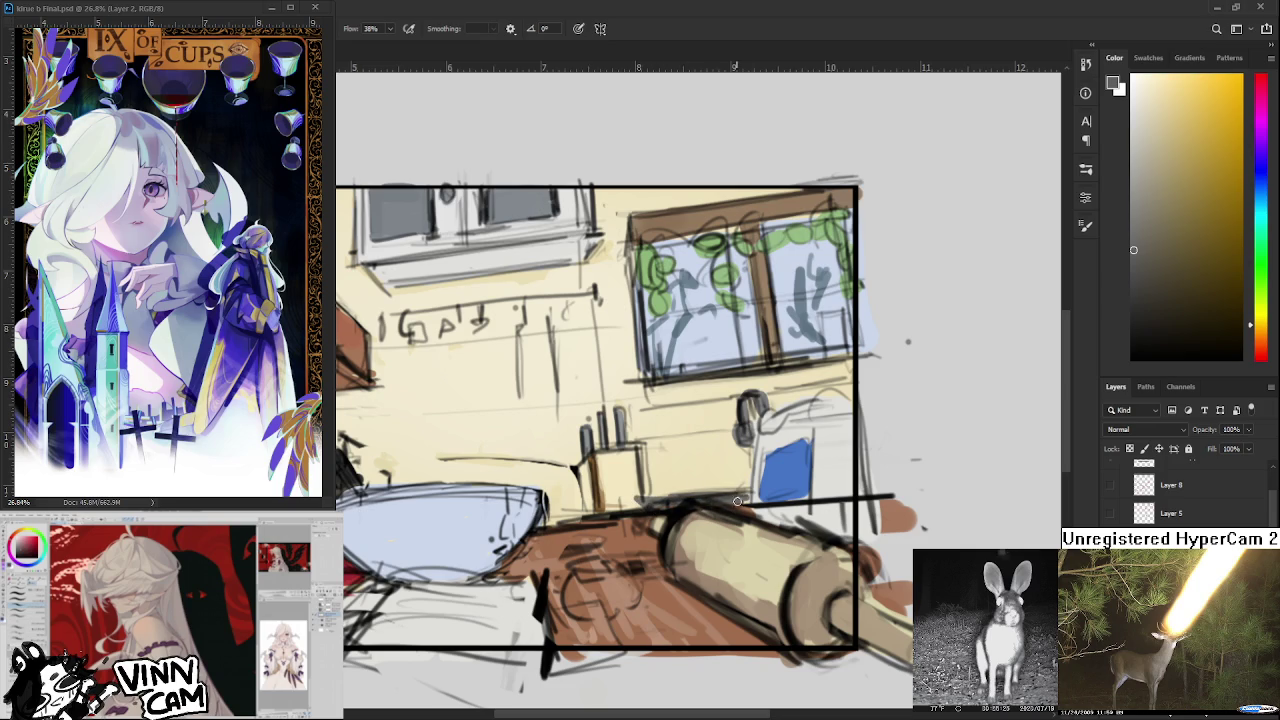
pyautogui.keyDown('alt'); pyautogui.click(711, 484); pyautogui.keyUp('alt')
# Sample several cutting-board tones, then pick up the dish's pale blue.
pyautogui.keyDown('alt'); pyautogui.click(634, 490); pyautogui.keyUp('alt')
pyautogui.keyDown('alt'); pyautogui.click(630, 490); pyautogui.keyUp('alt')
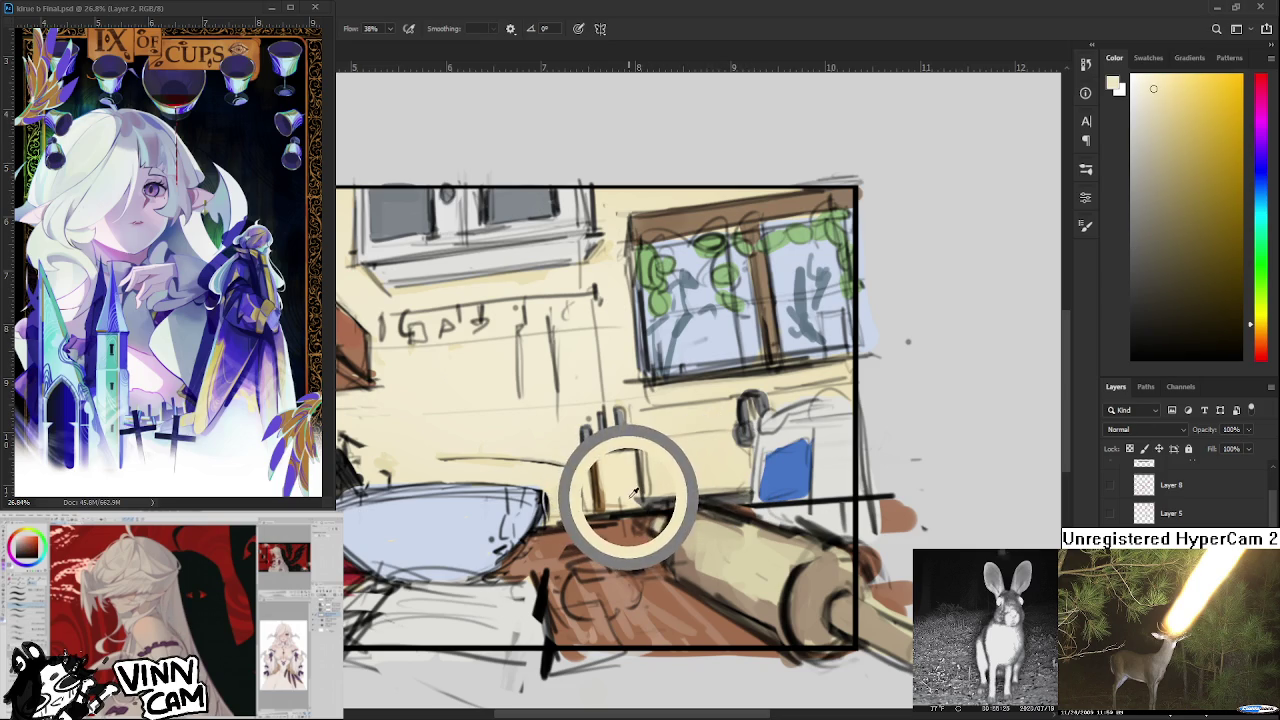
pyautogui.keyDown('alt'); pyautogui.click(638, 496); pyautogui.keyUp('alt')
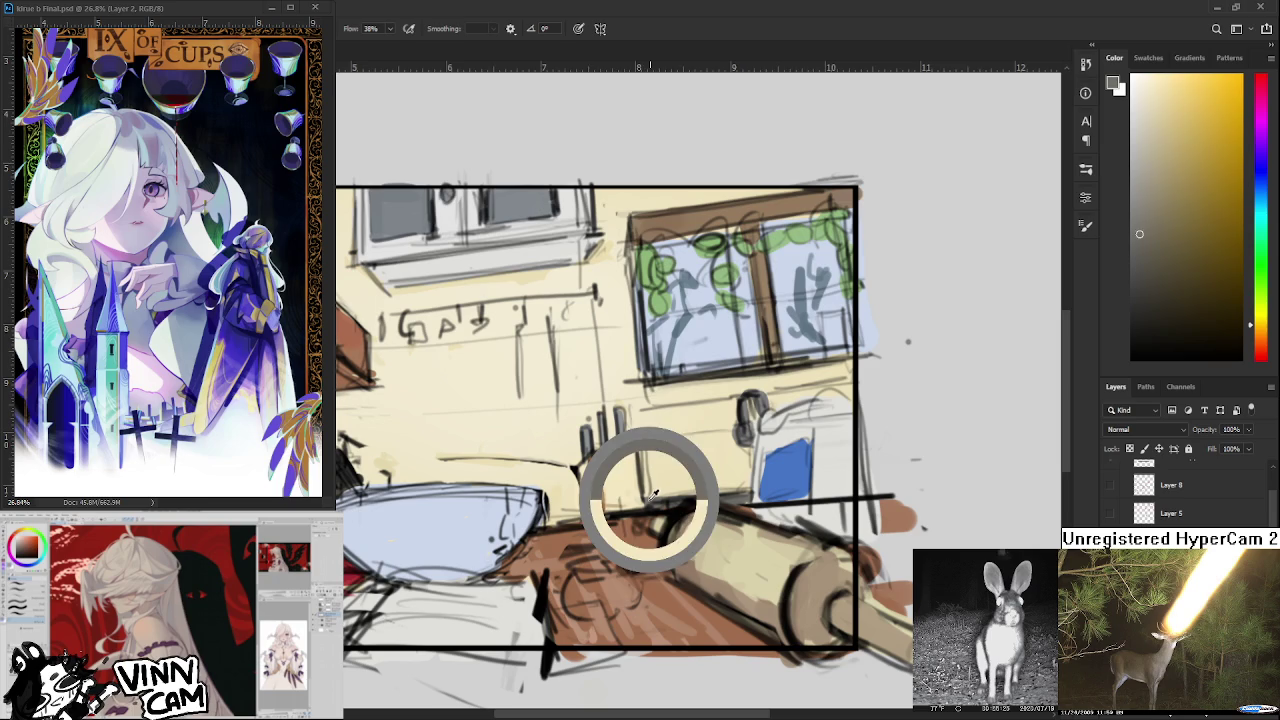
pyautogui.keyDown('alt'); pyautogui.click(644, 500); pyautogui.keyUp('alt')
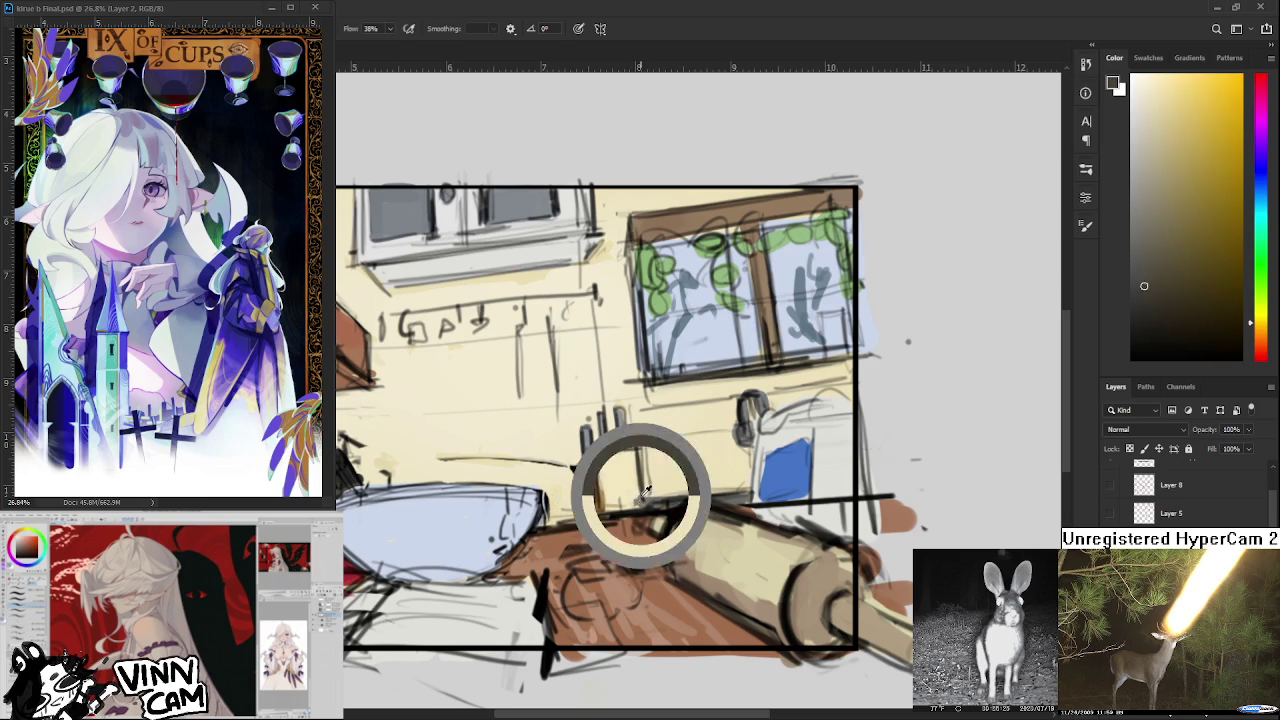
pyautogui.keyDown('alt'); pyautogui.click(638, 496); pyautogui.keyUp('alt')
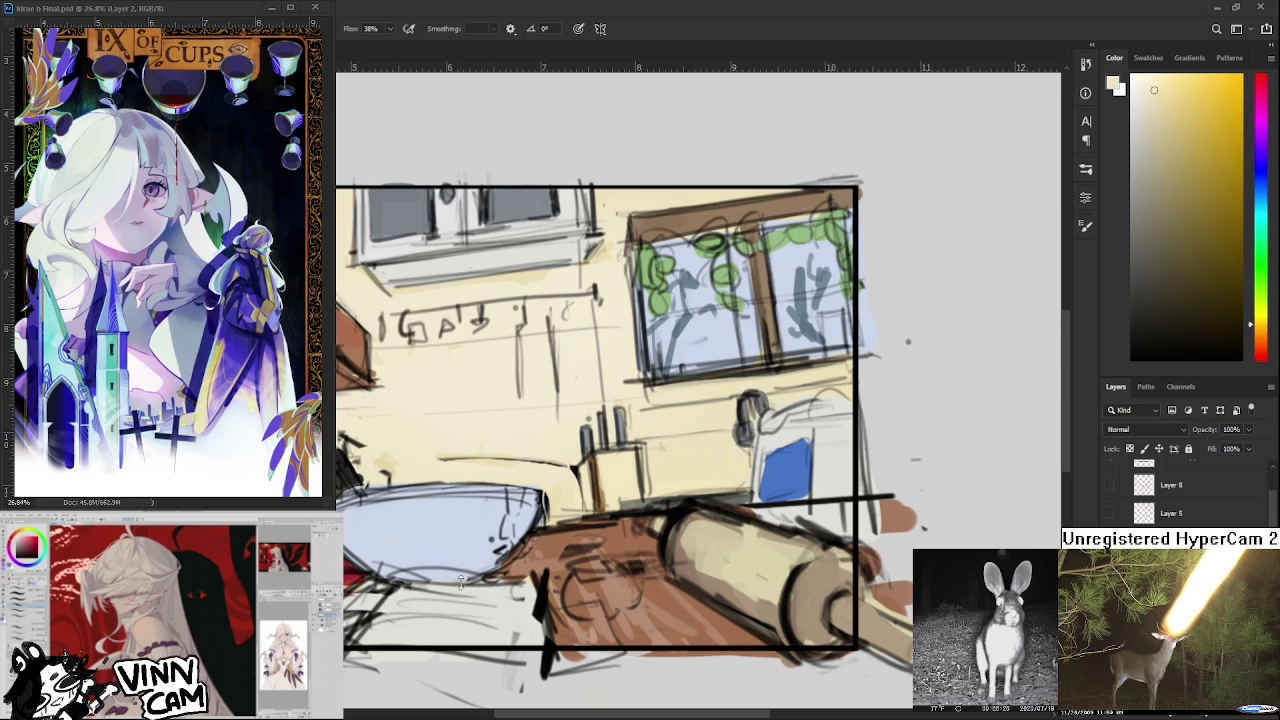
pyautogui.scroll(-3, 466, 581)
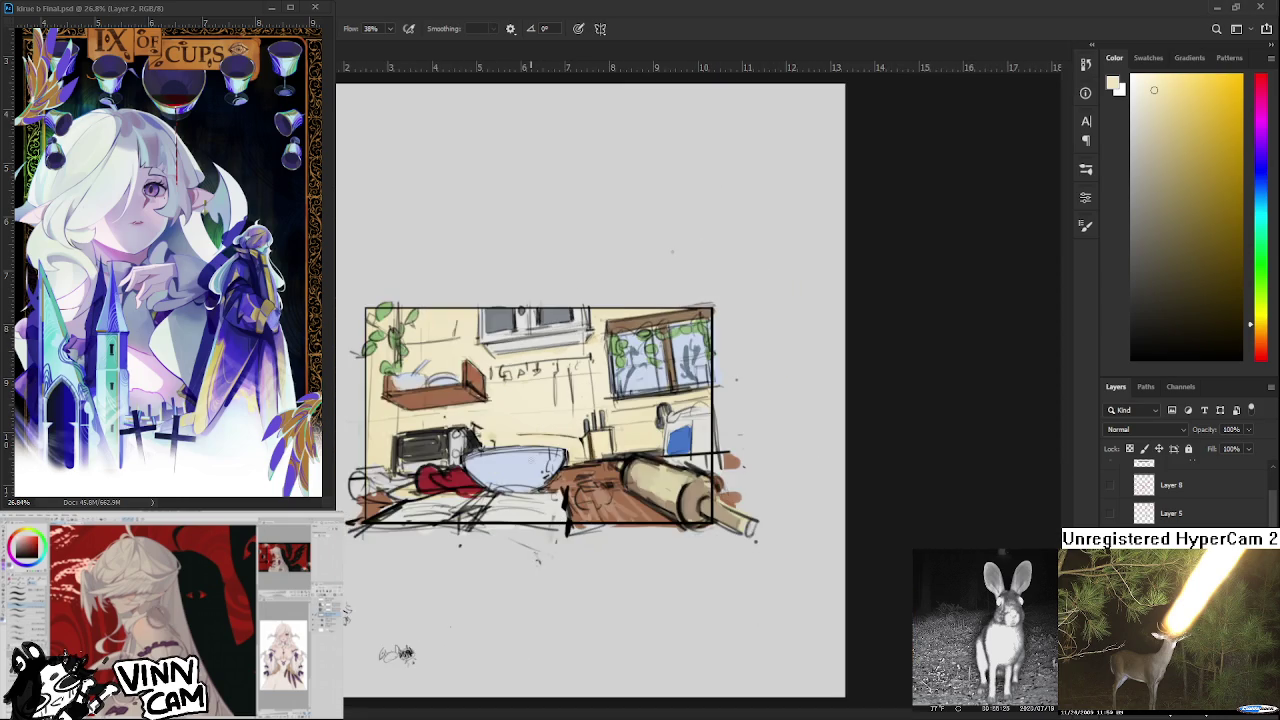
pyautogui.scroll(1, 481, 396)
pyautogui.scroll(1, 481, 396)
pyautogui.scroll(2, 481, 396)
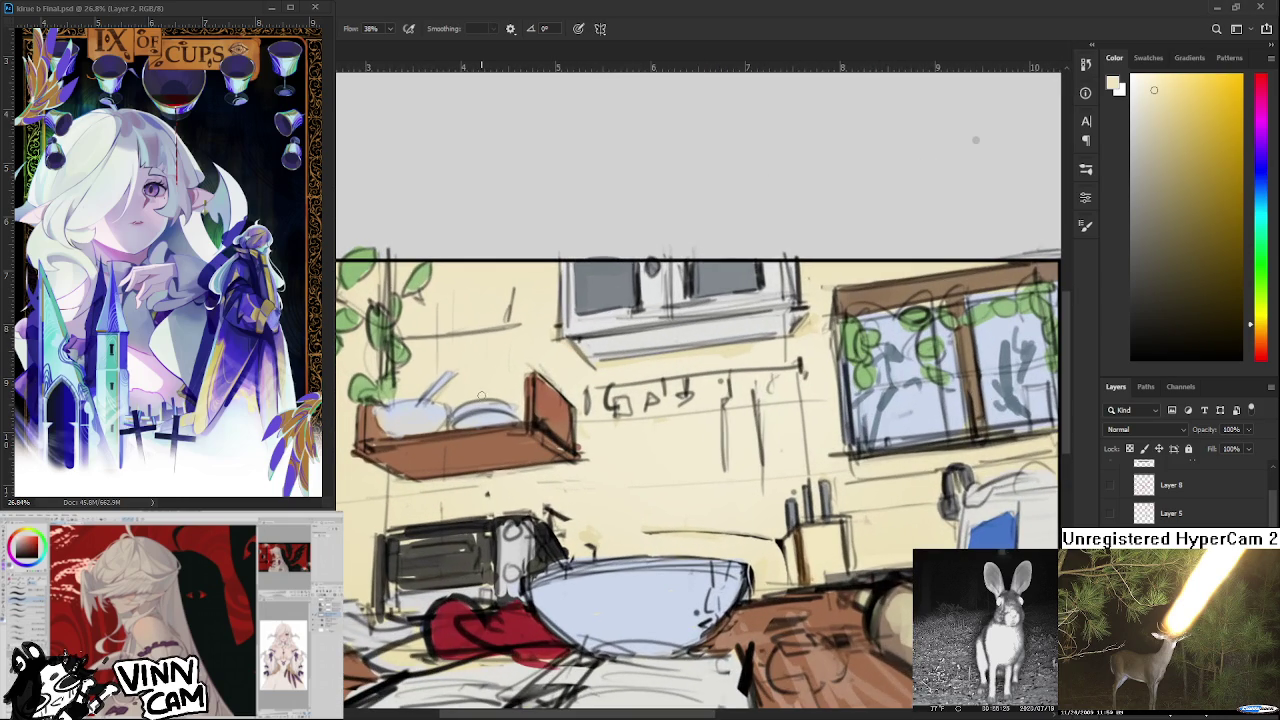
pyautogui.keyDown('alt'); pyautogui.click(481, 400); pyautogui.keyUp('alt')
pyautogui.scroll(-1, 589, 482)
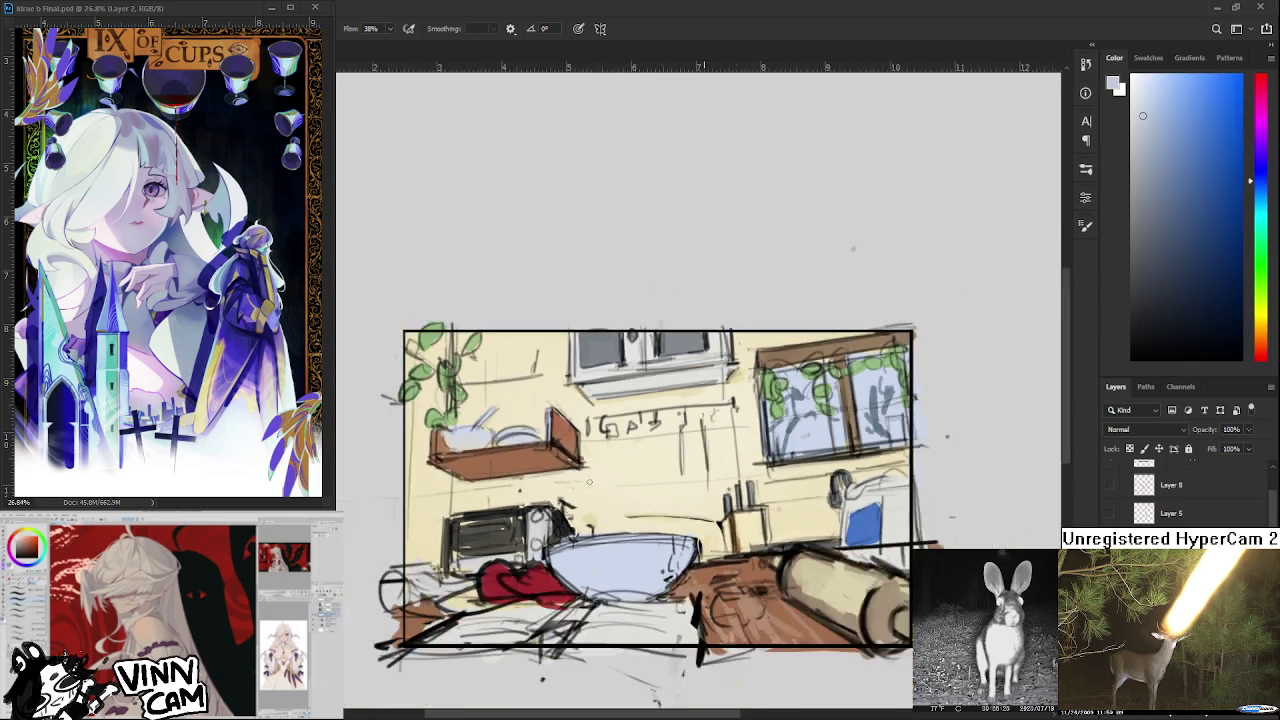